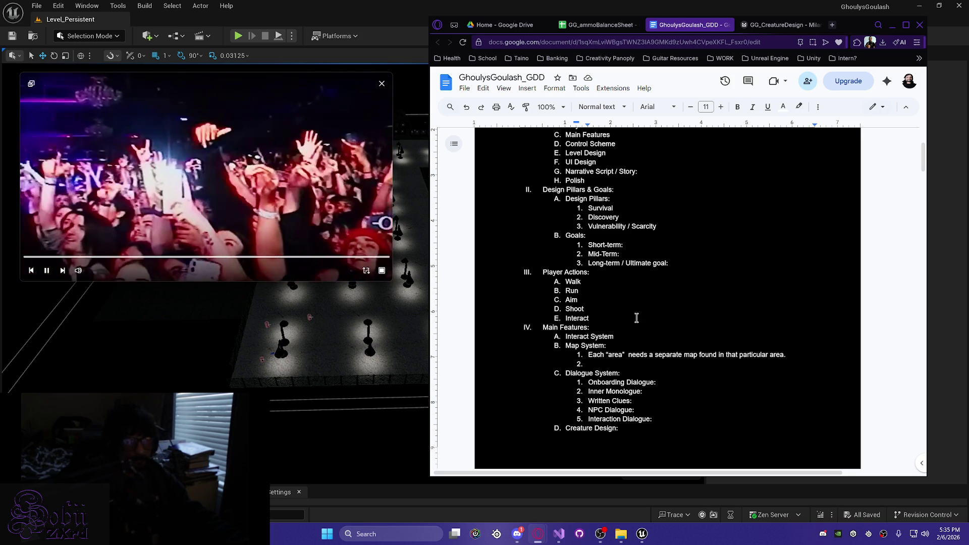
Step: Switch from the GDD document to the GG_ammoBalanceSheet spreadsheet tab
click(598, 25)
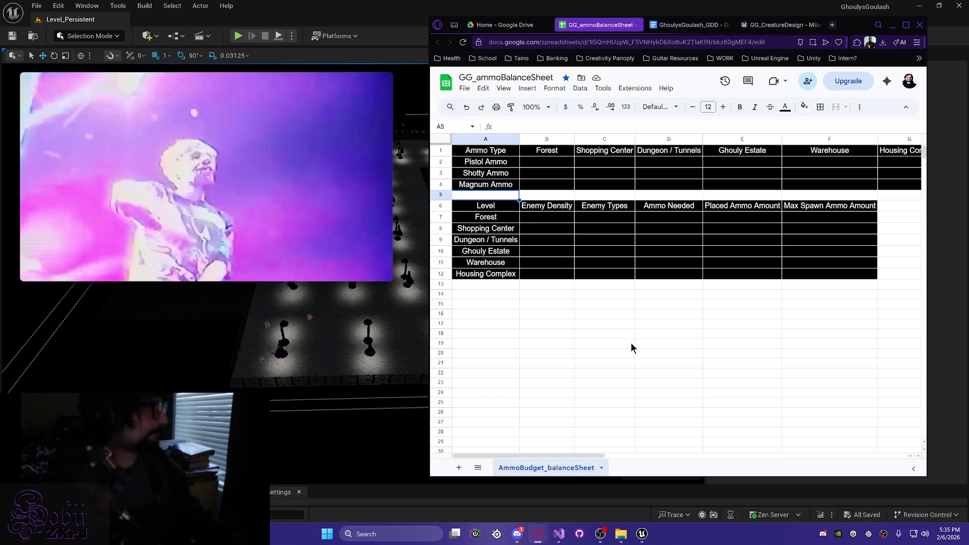
mouse_move(257, 162)
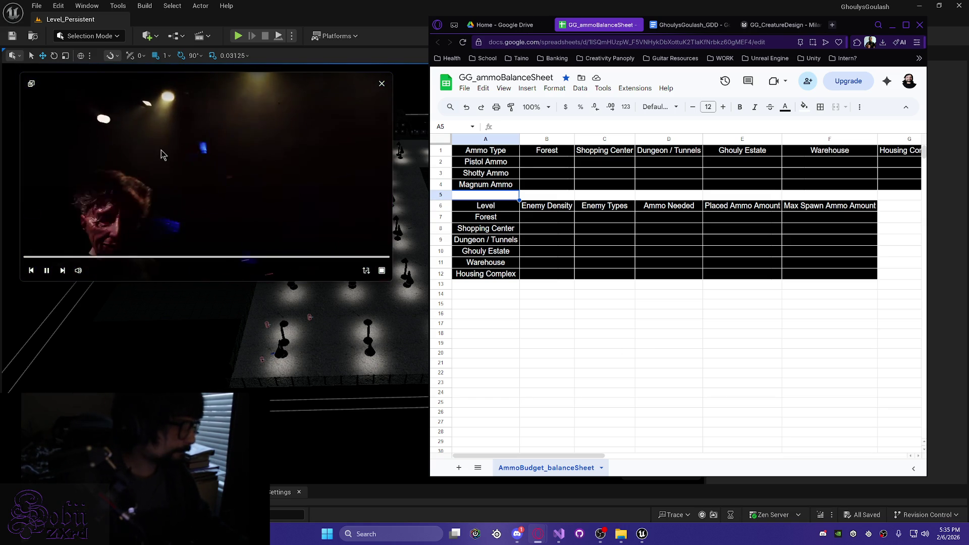
Step: Move the floating video player lower on the screen, then dismiss it
drag(162, 154, 175, 342)
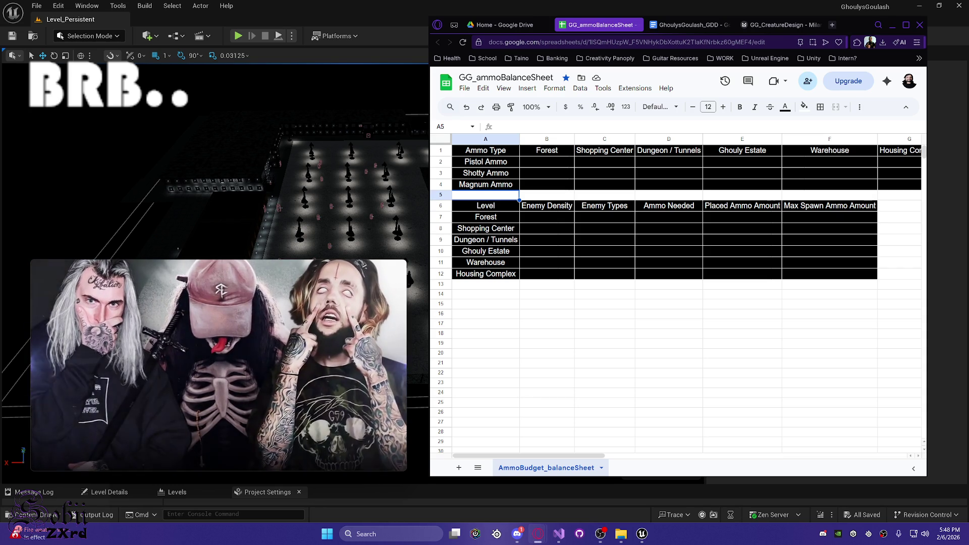
mouse_move(337, 335)
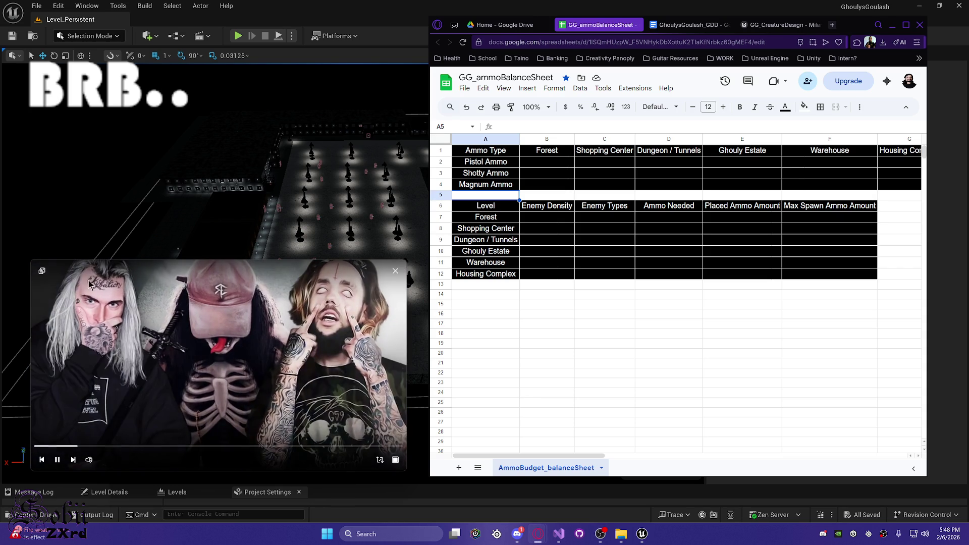
click(42, 271)
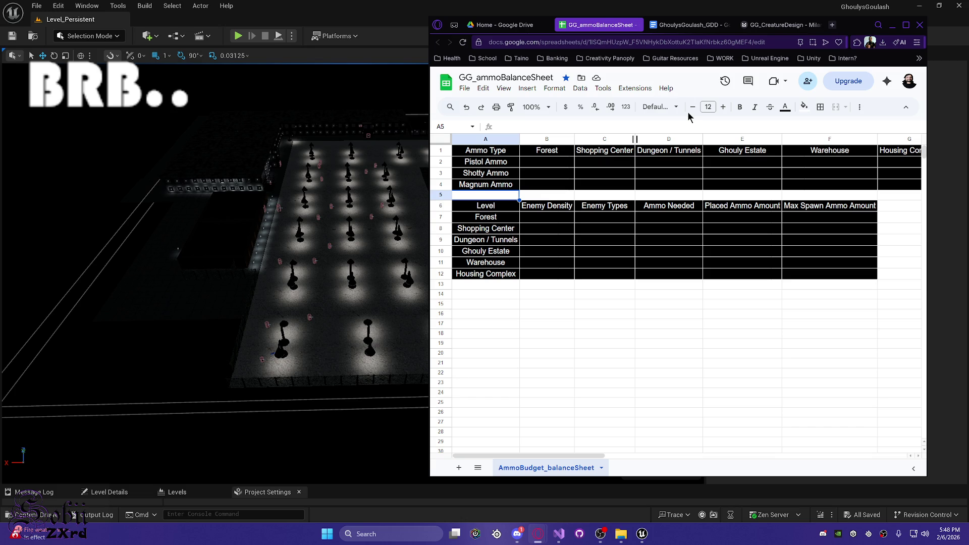
Step: Reload Google Drive, dismiss the sync prompt, and open the GhoulysGoulash_GDD document
click(482, 25)
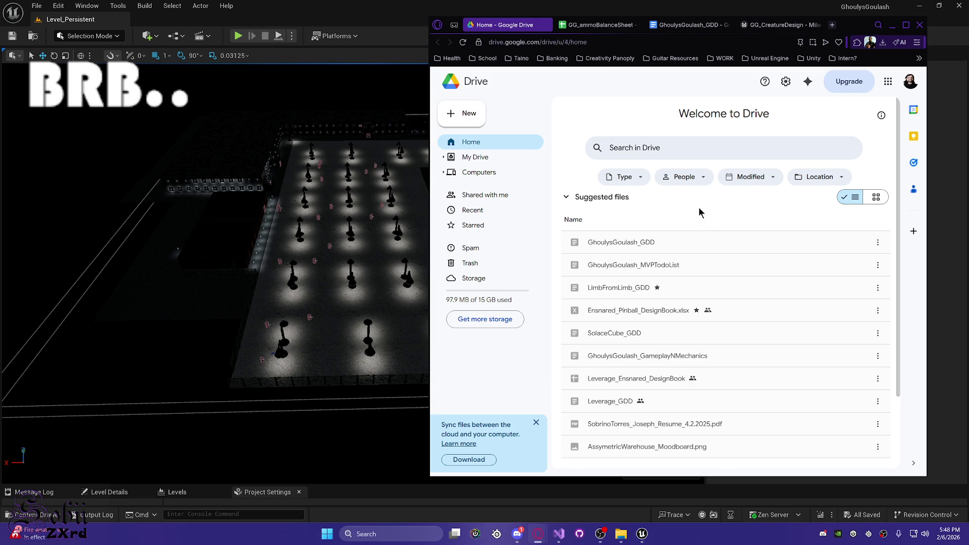
click(462, 42)
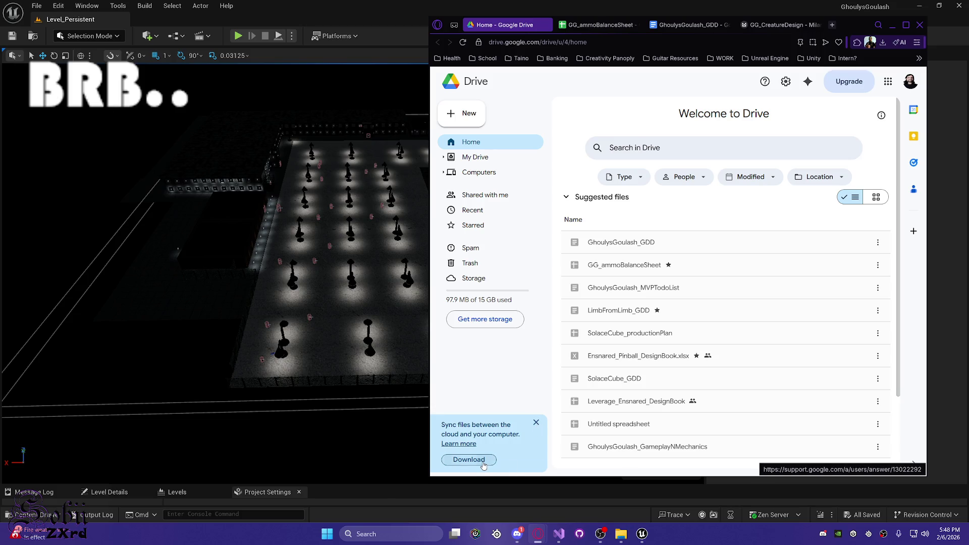
click(536, 422)
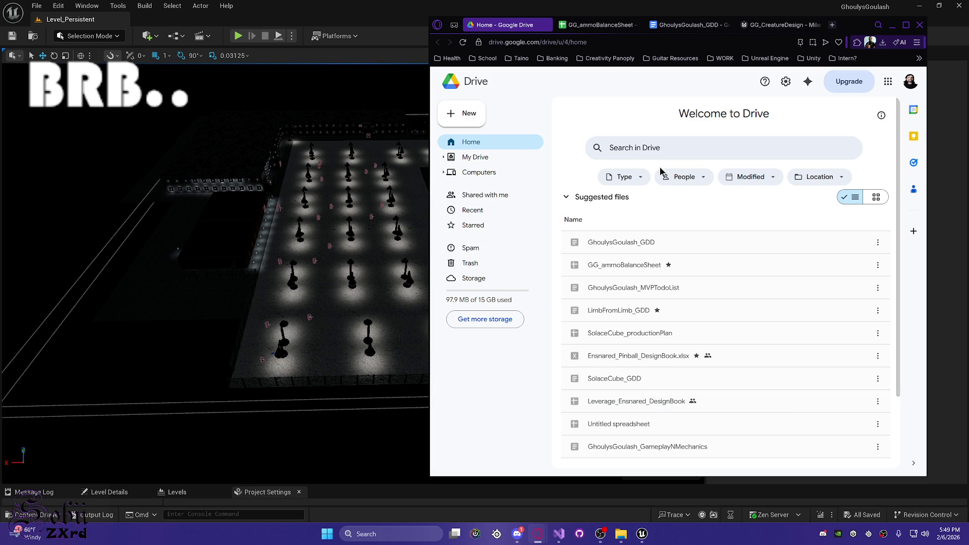
click(669, 247)
double_click(670, 247)
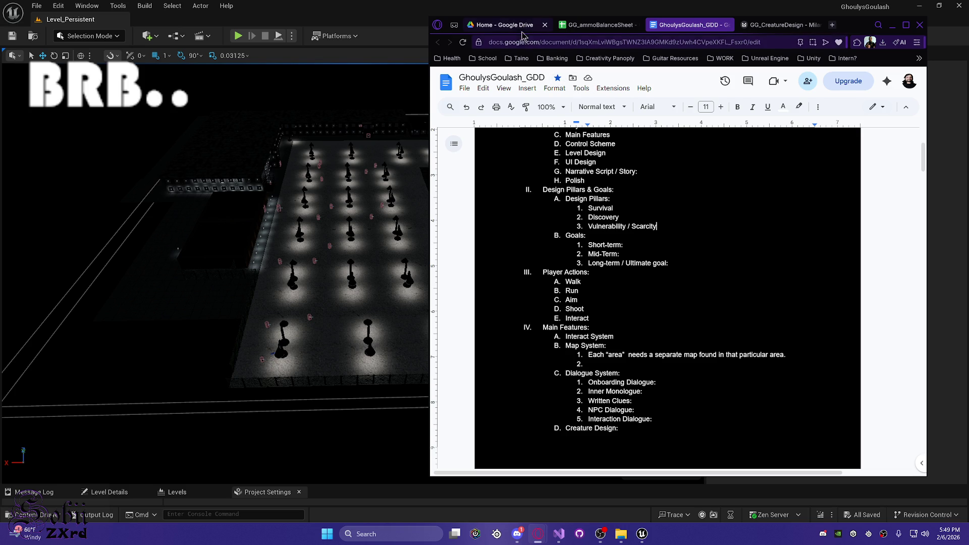
Step: Check the Drive, GG_CreatureDesign and GG_ammoBalanceSheet tabs, then minimize the browser
click(505, 24)
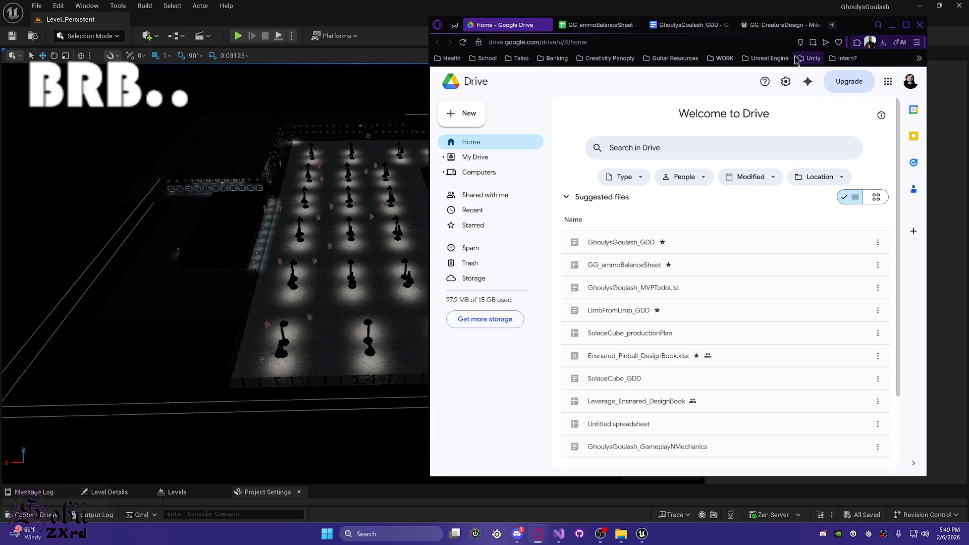
click(768, 32)
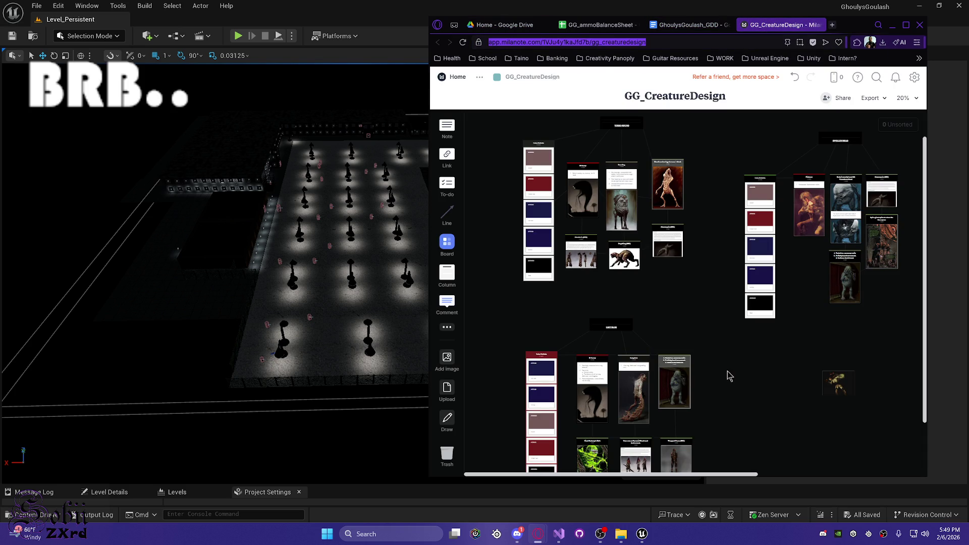
click(598, 25)
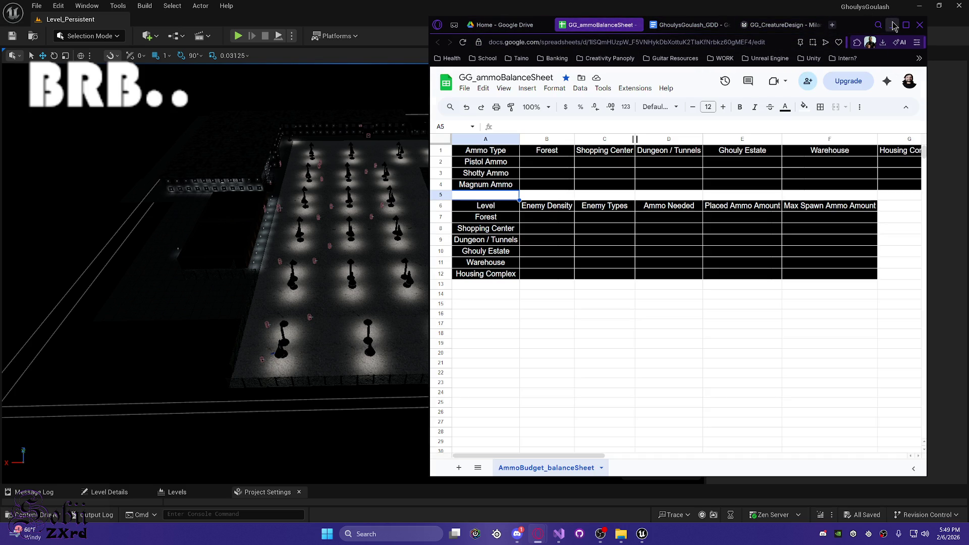
click(892, 24)
mouse_move(262, 339)
mouse_down()
mouse_move(301, 346)
mouse_move(261, 340)
mouse_up()
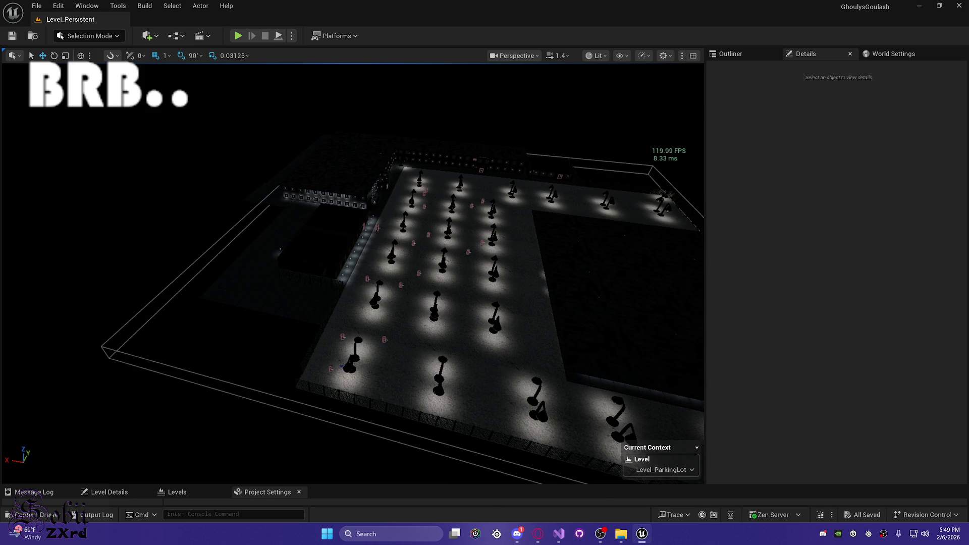
Step: Open GG_tweaker_IdleAnim from the Content > NPC > Tweaker > Animation folder
drag(356, 344, 304, 323)
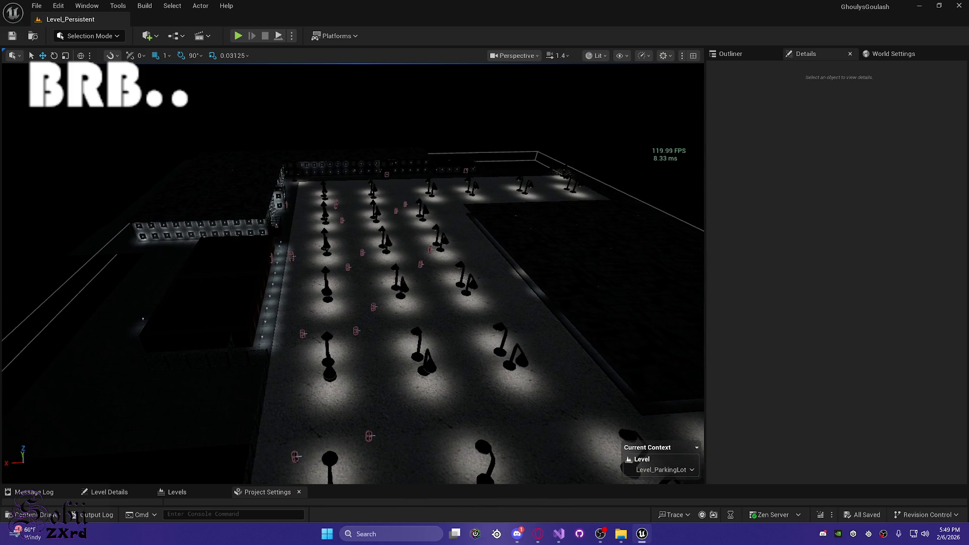
key(alt+Tab)
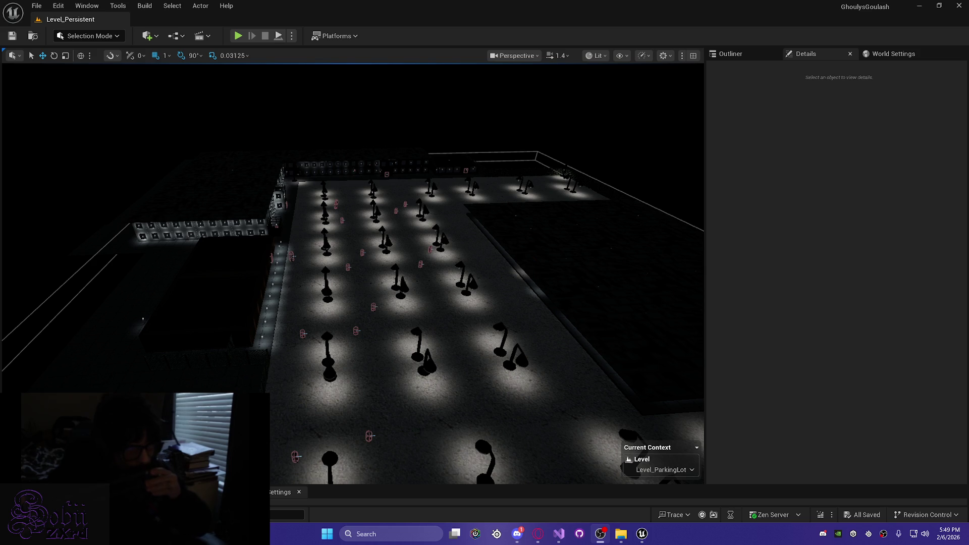
mouse_move(432, 340)
mouse_down()
mouse_move(414, 342)
mouse_move(444, 333)
mouse_up()
key(ctrl+space)
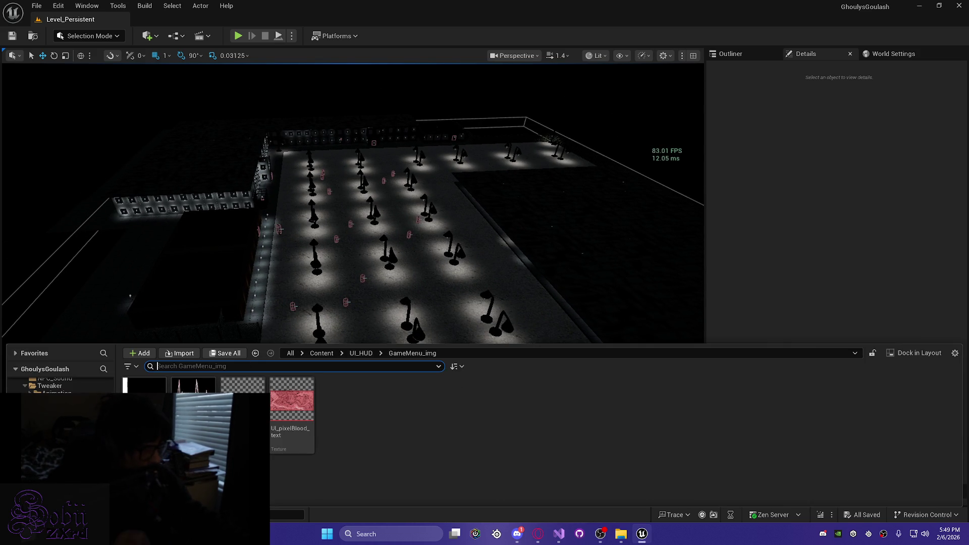
click(49, 387)
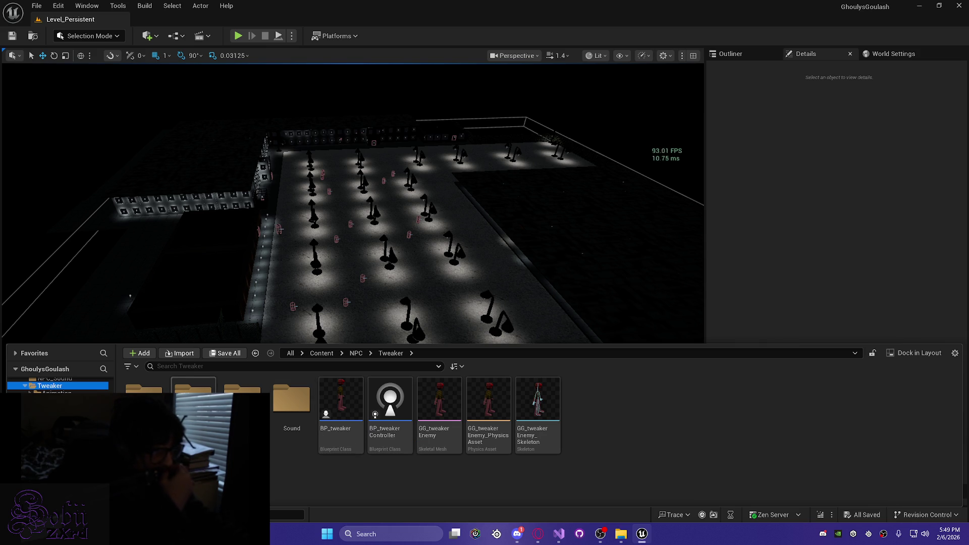
double_click(144, 399)
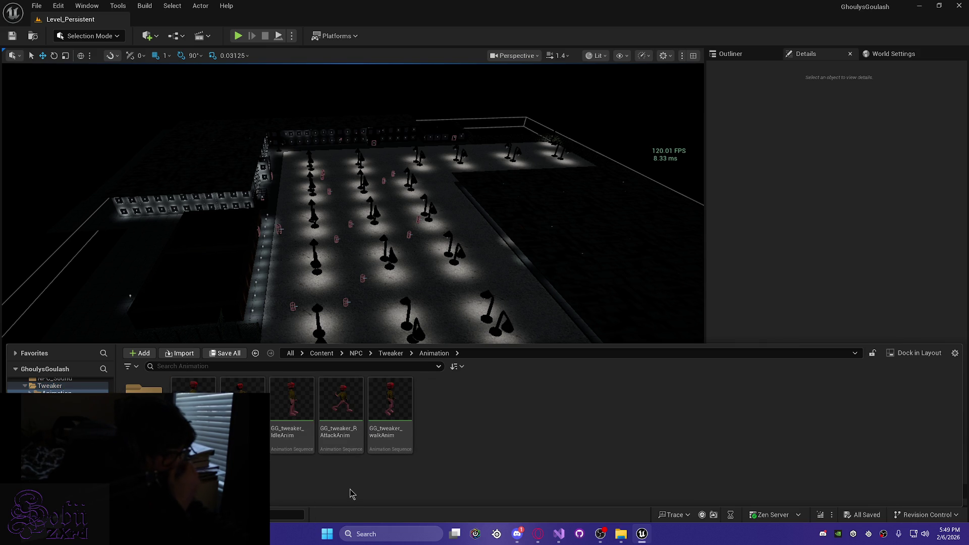
click(293, 409)
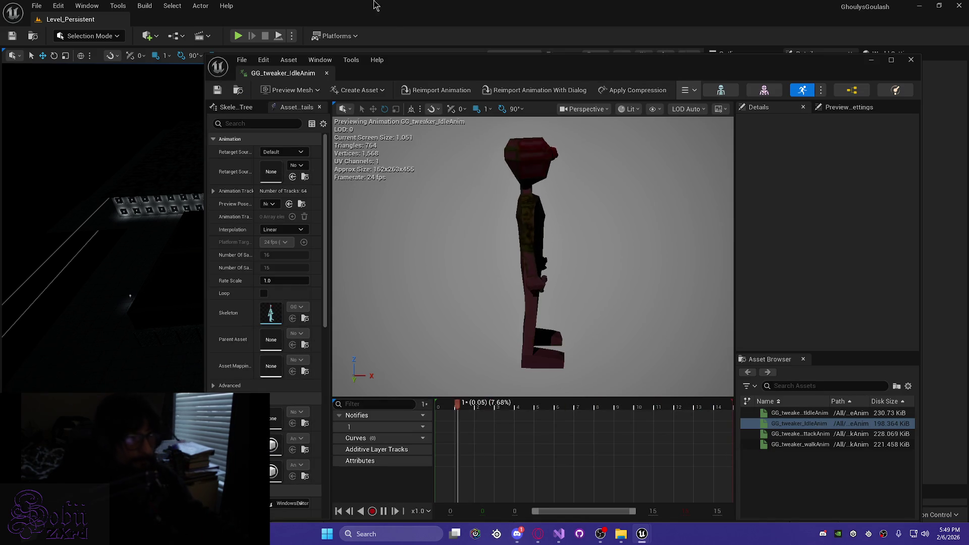
Step: Add a Play Sound notify at frame 0 of GG_tweaker_IdleAnim's Notifies track
double_click(266, 76)
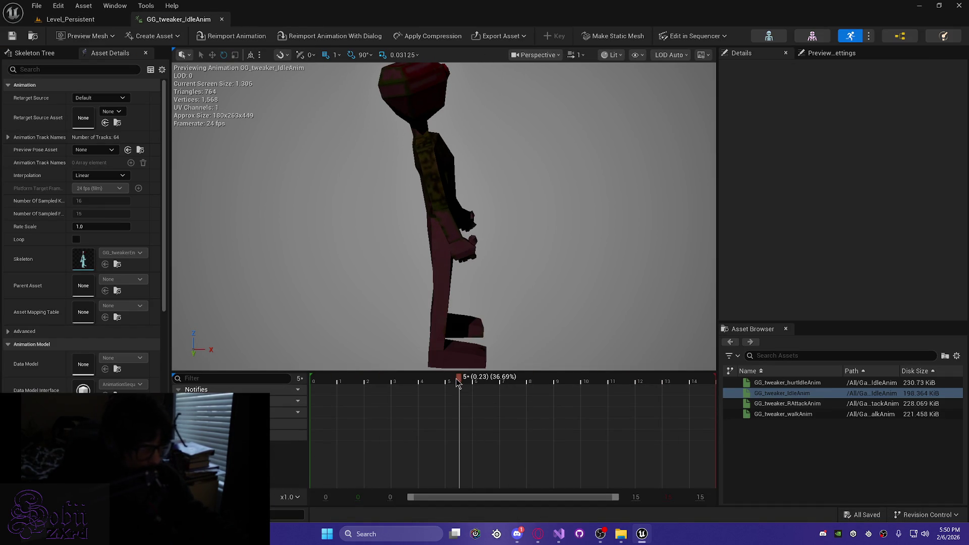
click(322, 384)
mouse_move(321, 387)
mouse_down()
mouse_move(311, 384)
mouse_move(323, 385)
mouse_up()
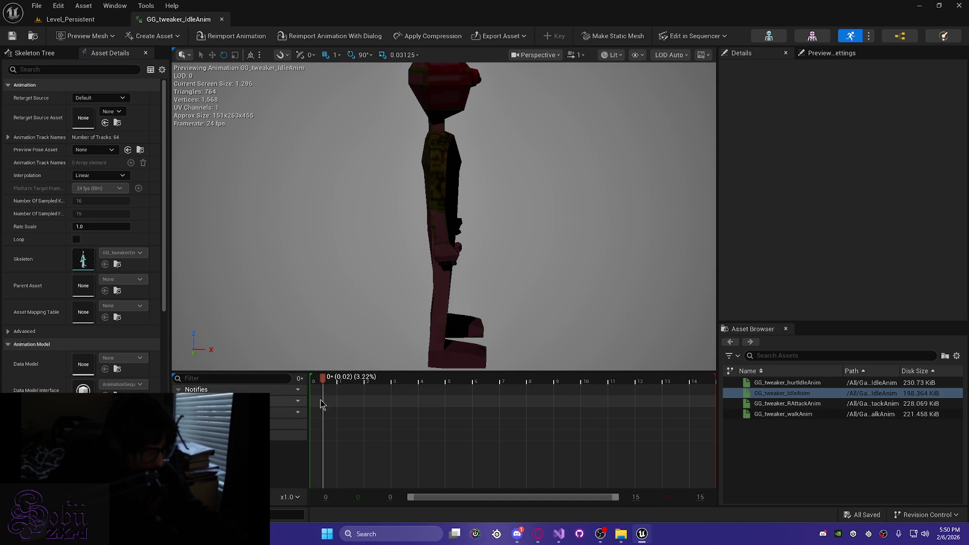
right_click(325, 404)
mouse_move(369, 422)
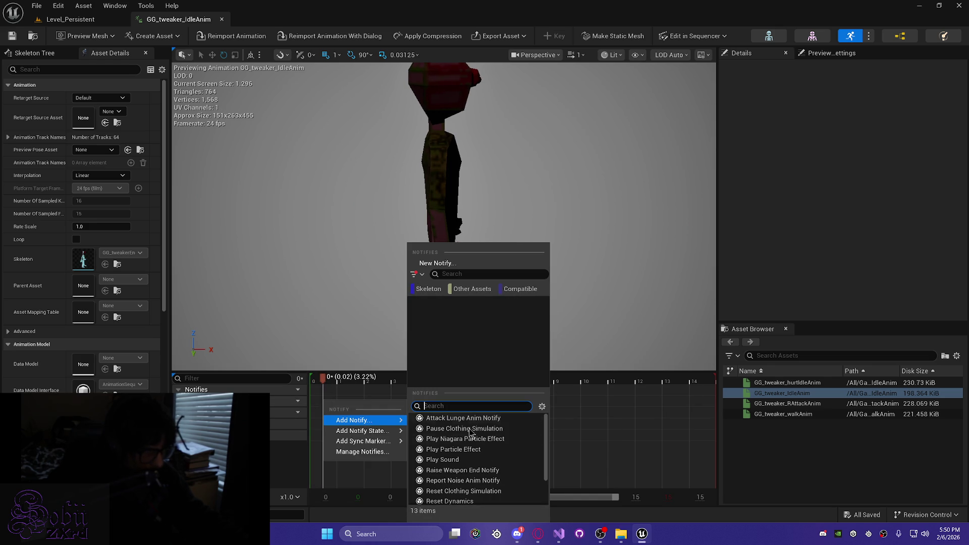
click(480, 460)
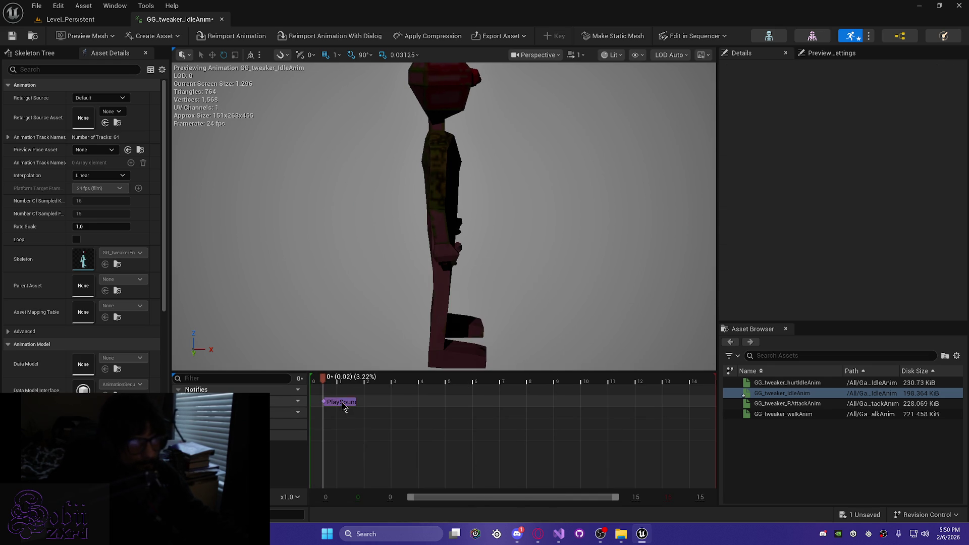
Step: Search the notify's Sound picker for 'tweaker' and close it without assigning a sound
click(891, 114)
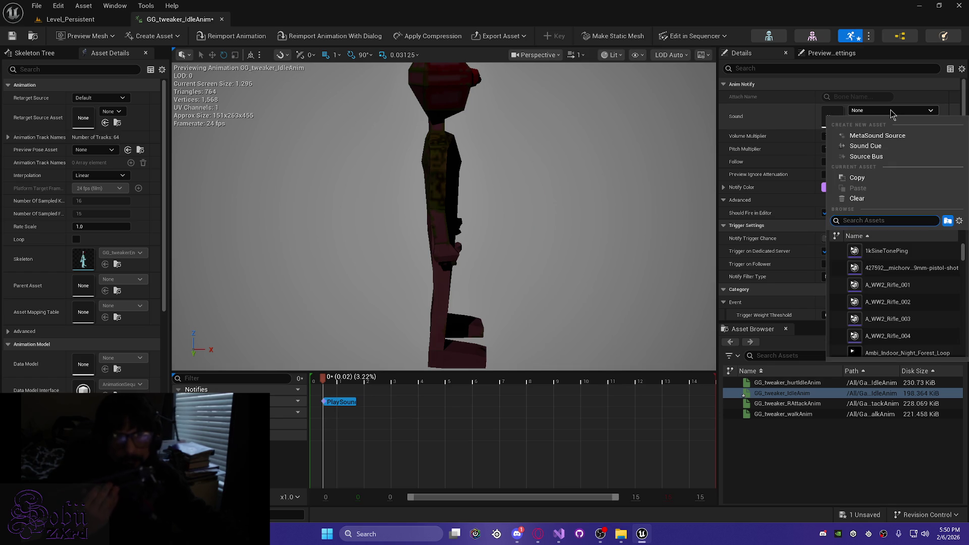
text(twea)
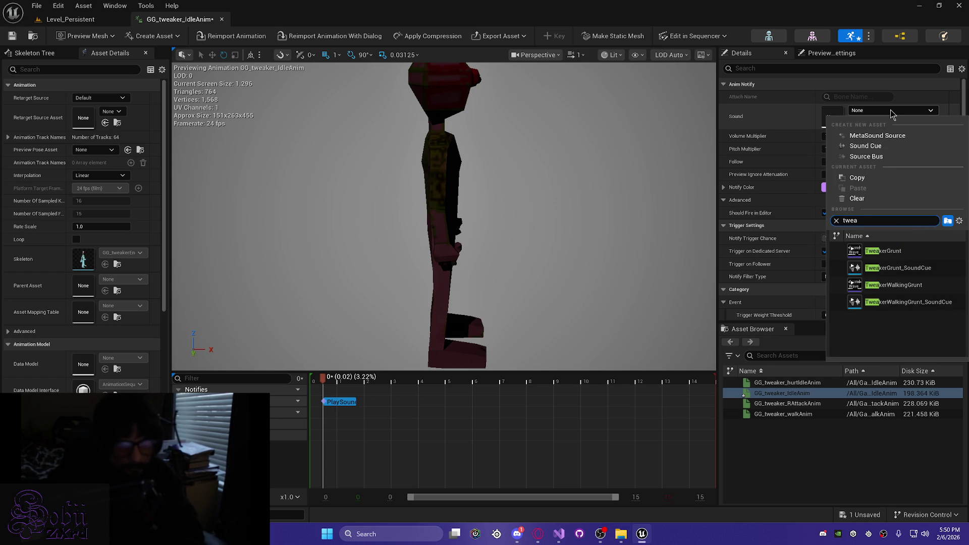
text(ker)
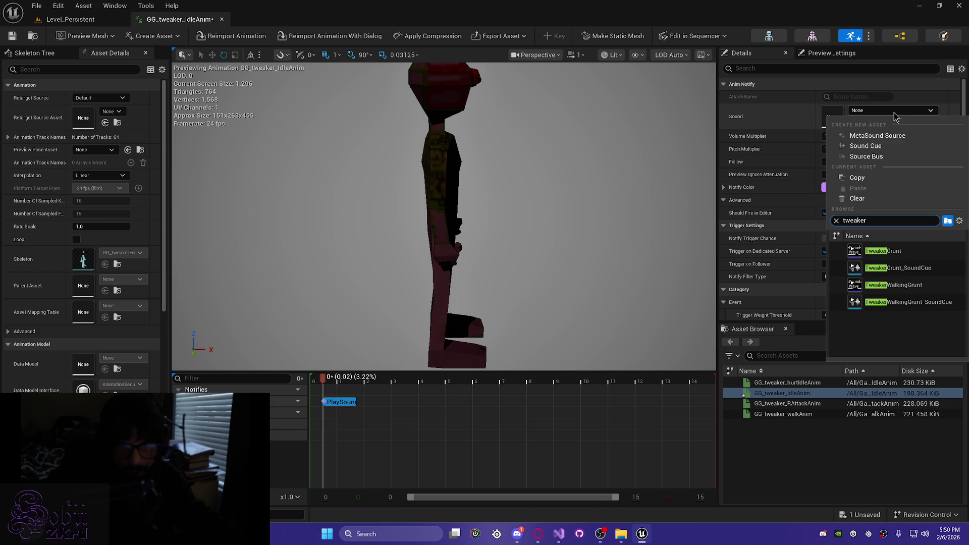
mouse_move(898, 271)
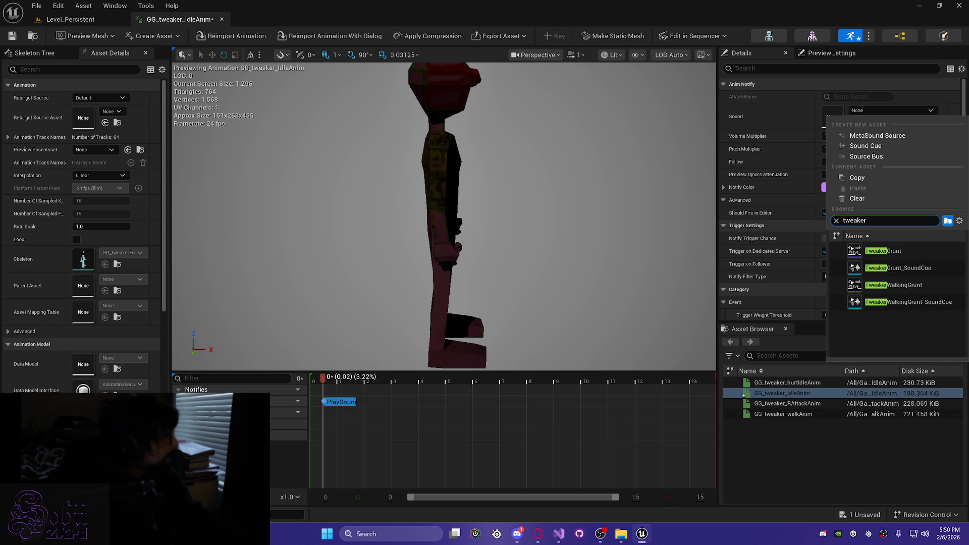
key(Escape)
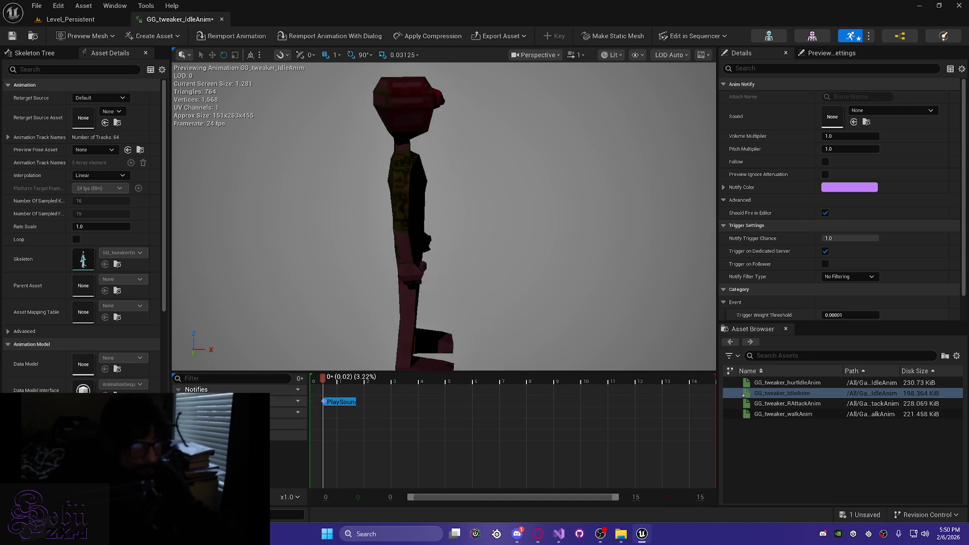
key(ctrl+space)
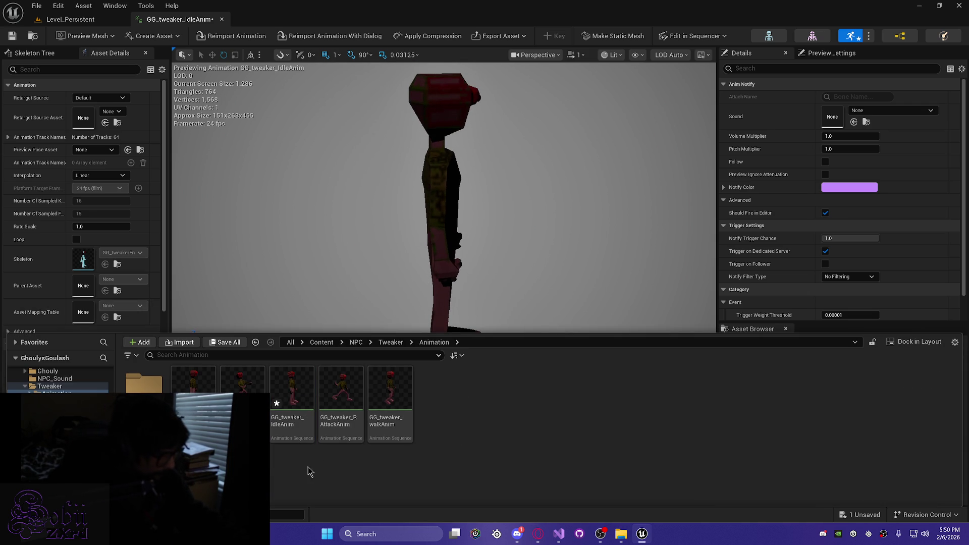
Step: Save the idle animation and preview the Tweaker grunt sounds, including TweakerWalkingGrunt_SoundCue
key(ctrl+s)
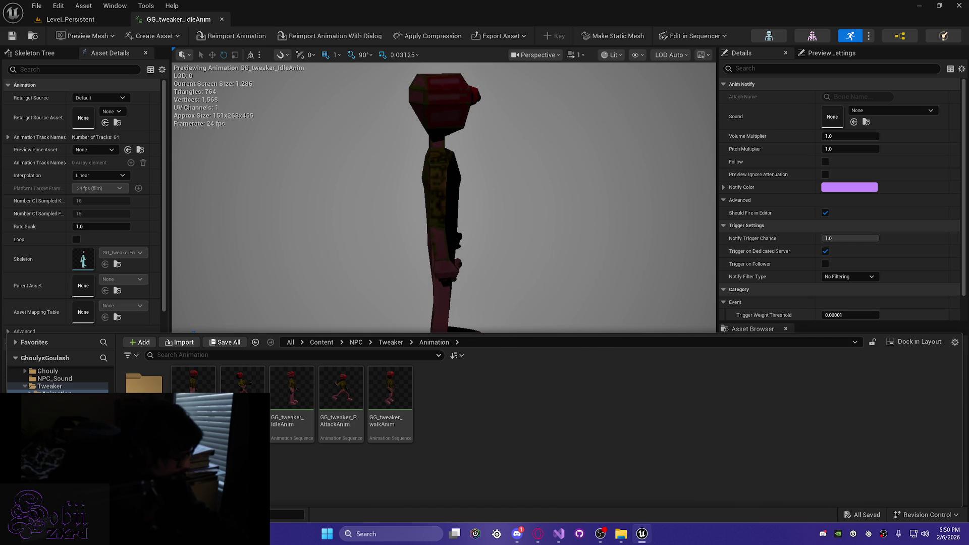
double_click(144, 384)
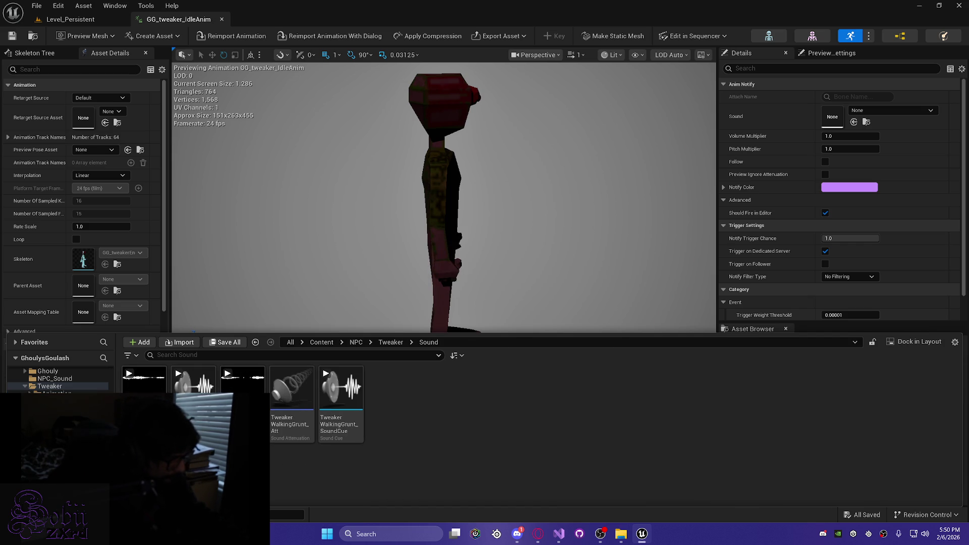
click(193, 387)
click(193, 388)
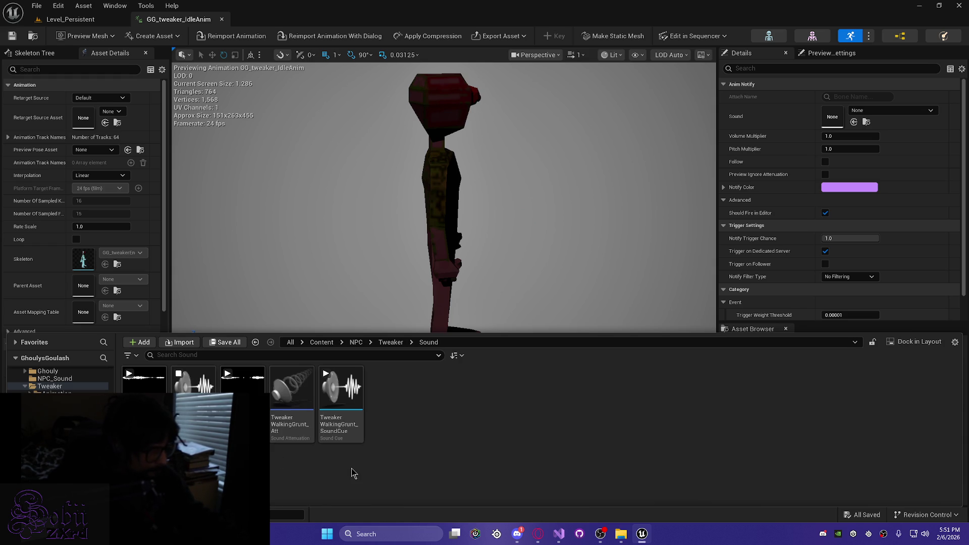
click(326, 373)
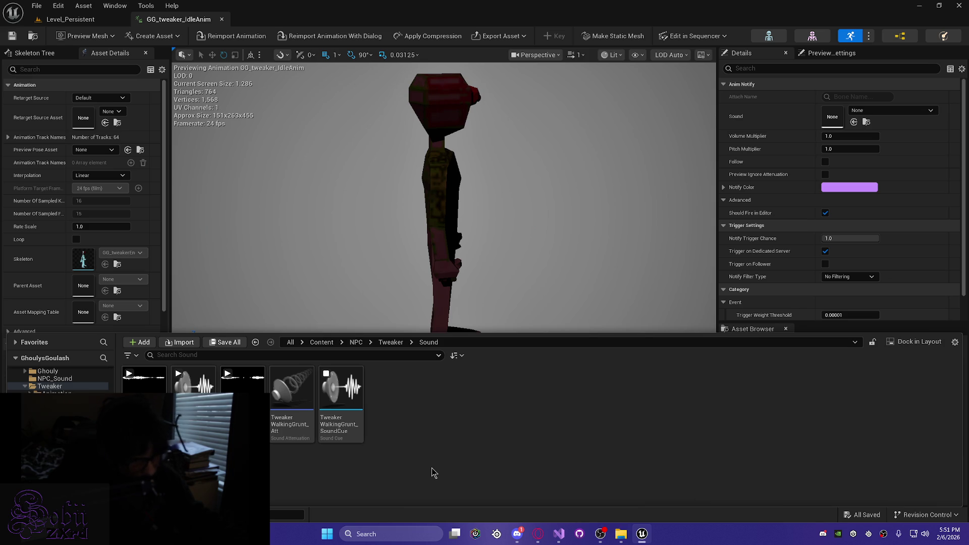
click(326, 374)
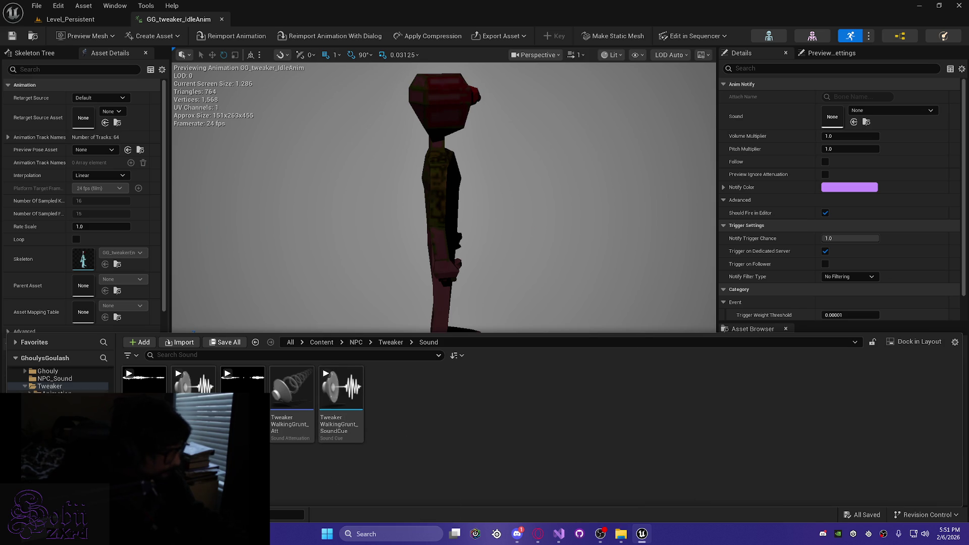
click(314, 260)
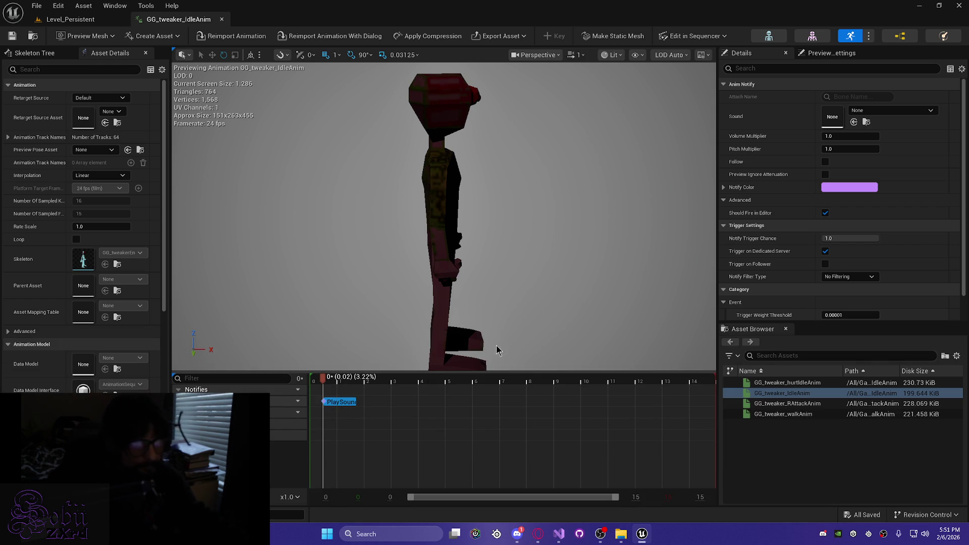
click(888, 112)
Step: Assign TweakerWalkingGrunt_SoundCue to the idle animation's PlaySound notify and save
text(Twea)
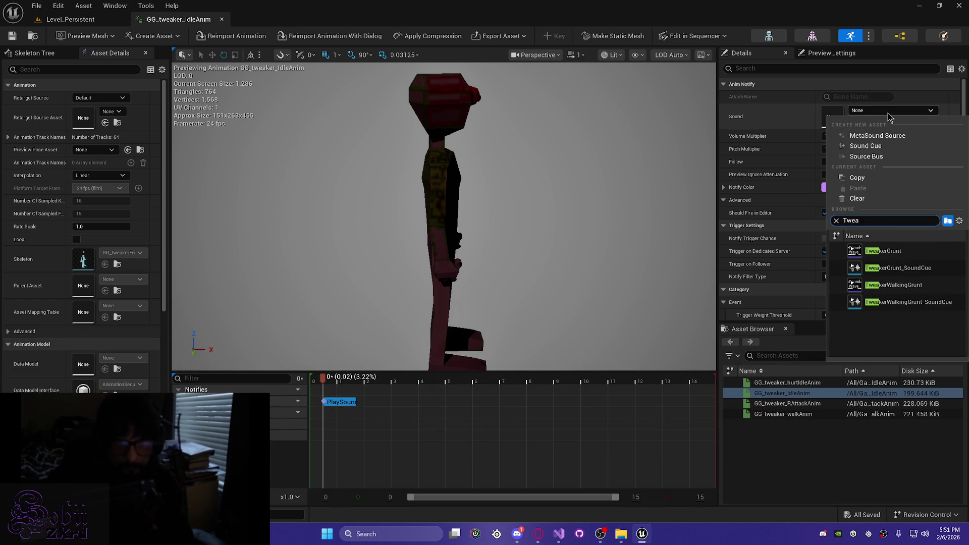
key(Down)
key(Down)
key(Down)
key(Up)
key(Up)
key(Down)
key(Down)
key(Down)
key(Return)
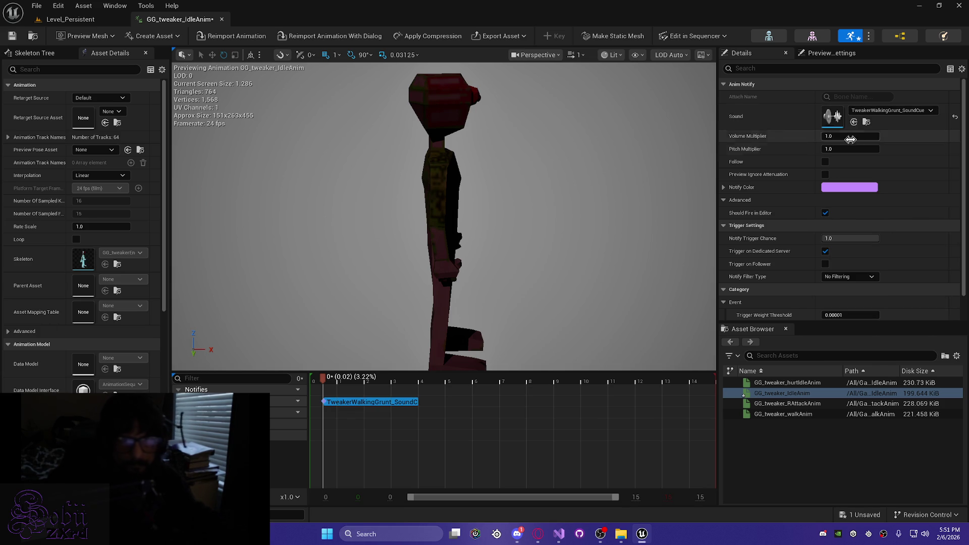
key(ctrl+s)
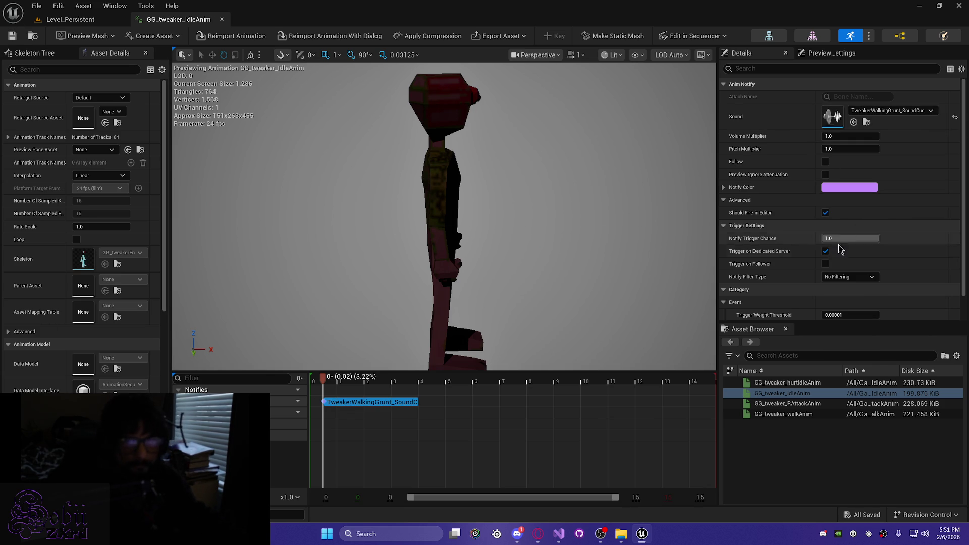
Step: Enable Follow on the notify, save again, and scrub the timeline to preview
click(825, 161)
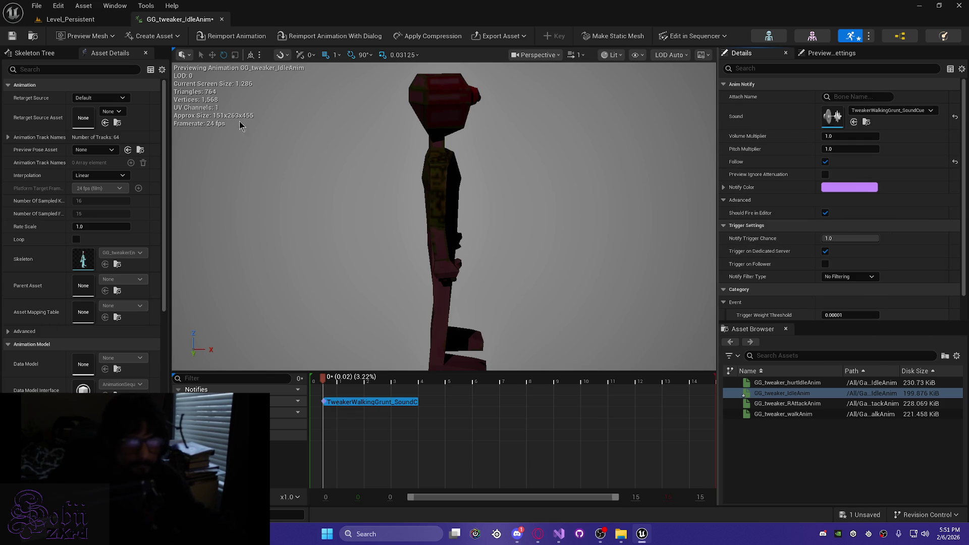
click(12, 35)
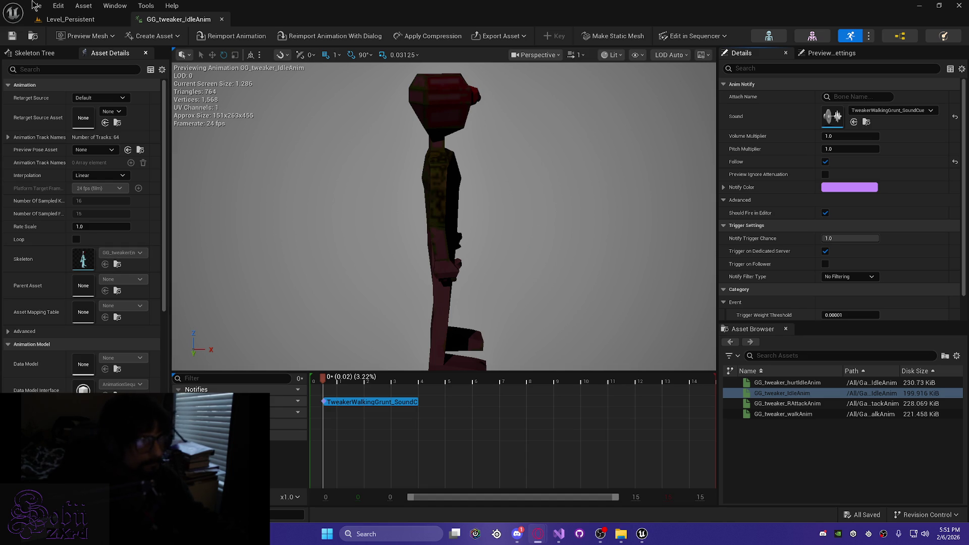
click(12, 36)
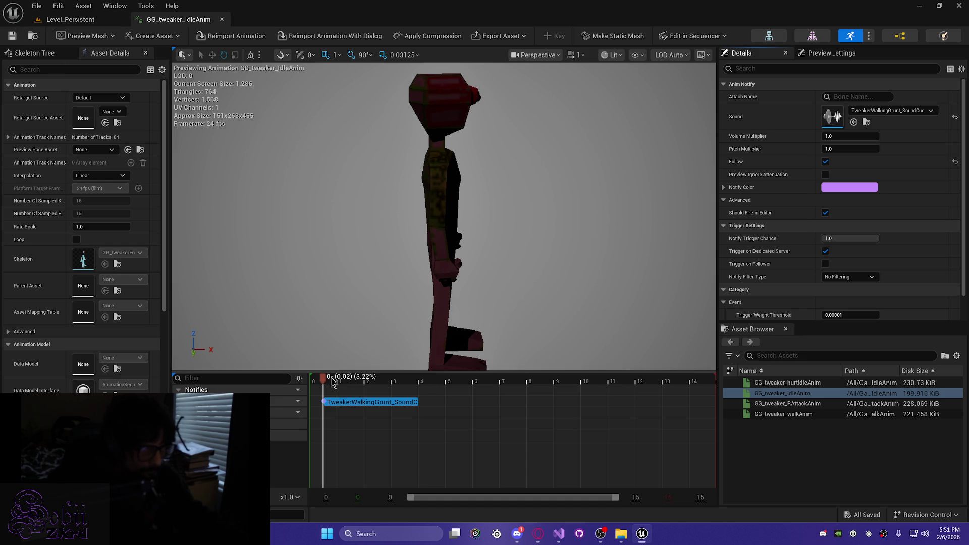
drag(325, 382, 583, 384)
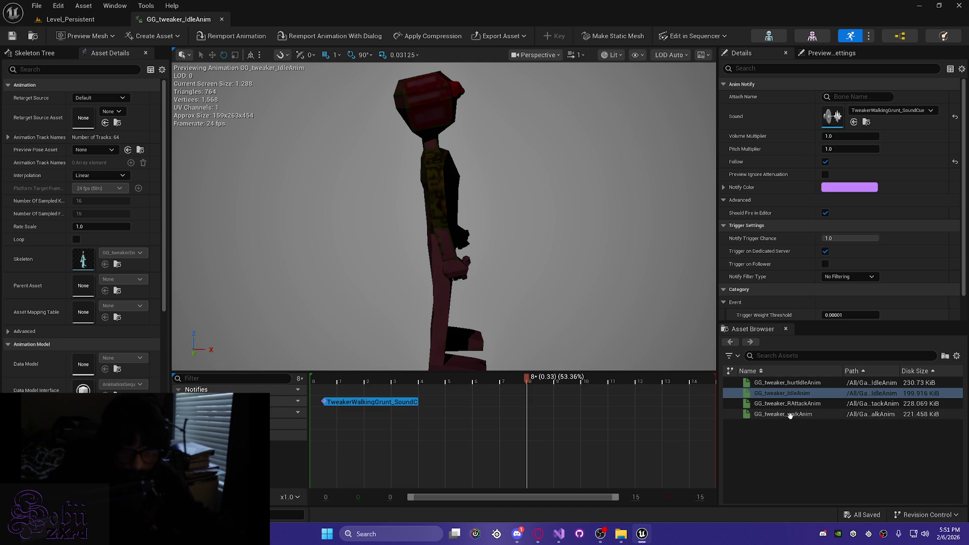
mouse_move(788, 404)
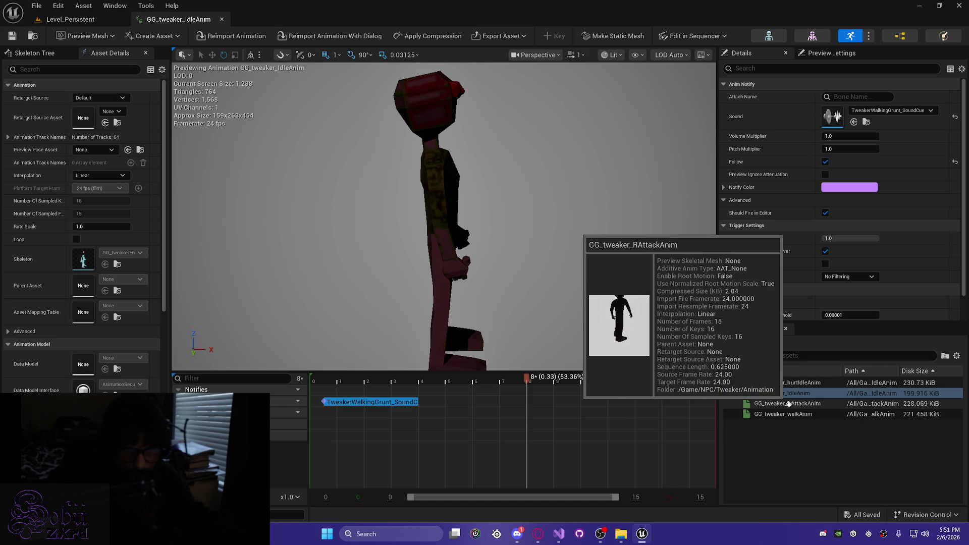
Step: Open the hurt idle animation and add a PlaySound notify at its start
double_click(787, 384)
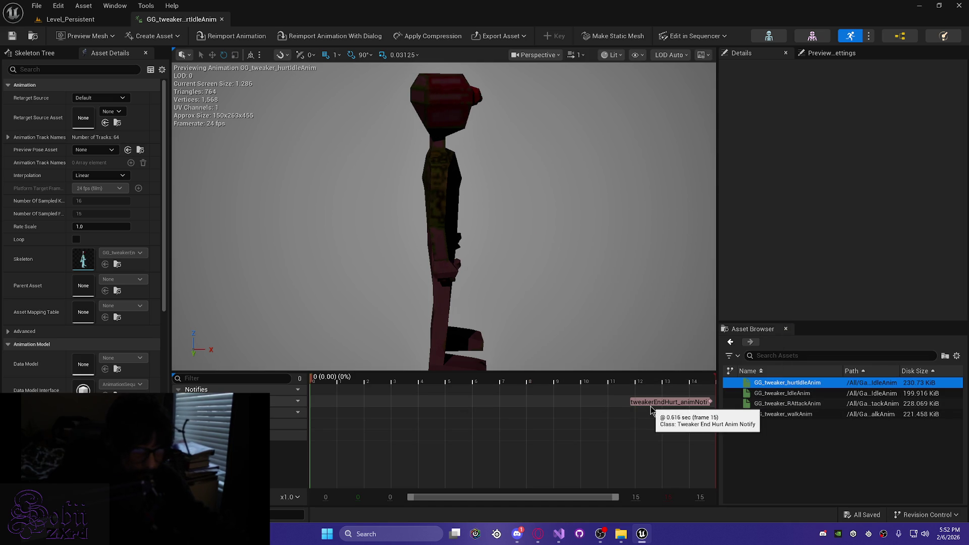
right_click(325, 407)
mouse_move(360, 425)
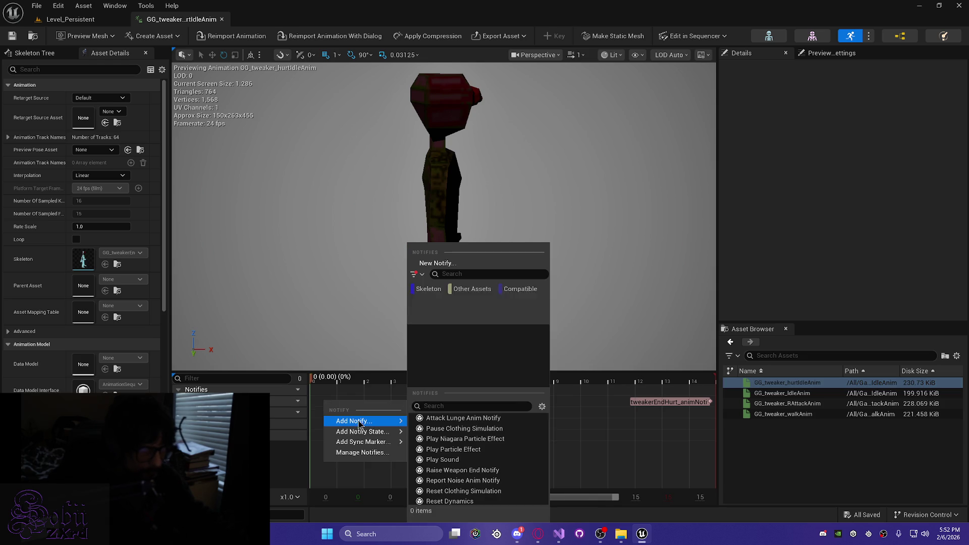
click(443, 460)
click(329, 402)
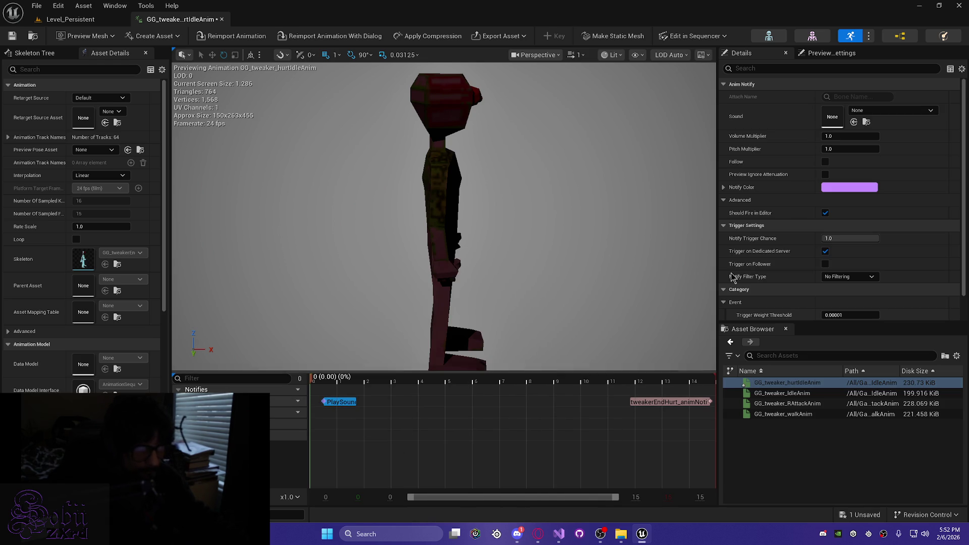
Step: Set the notify's sound to TweakerGrunt_SoundCue with Follow enabled and save
click(898, 112)
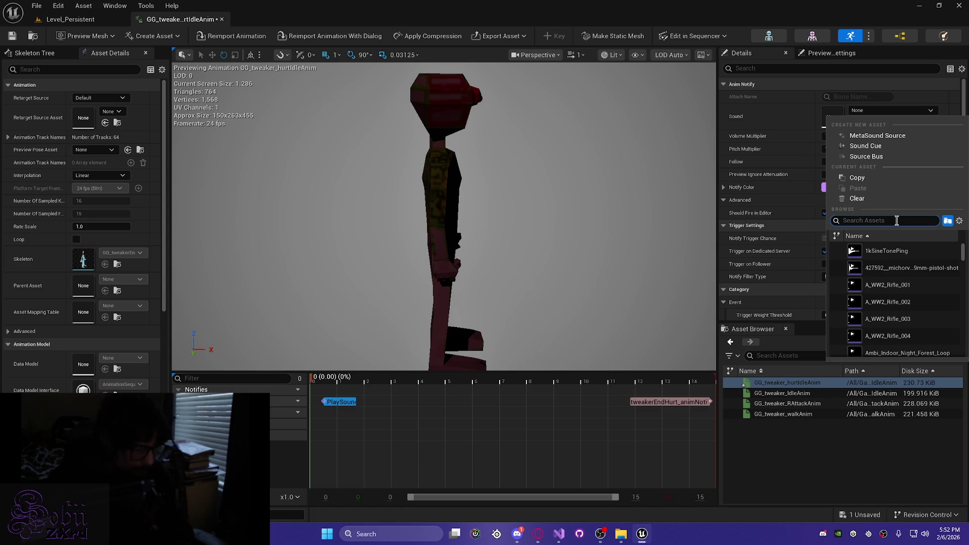
text(tr)
key(BackSpace)
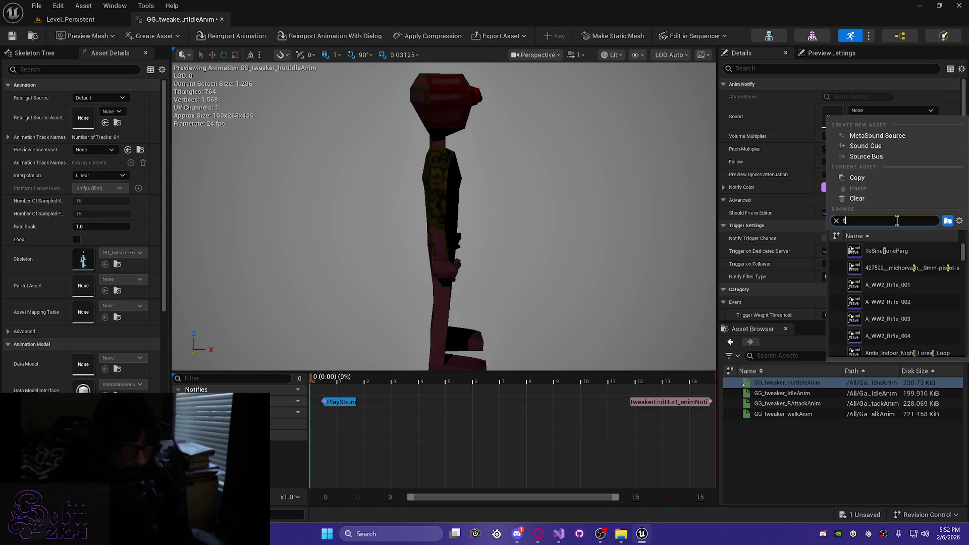
text(weake)
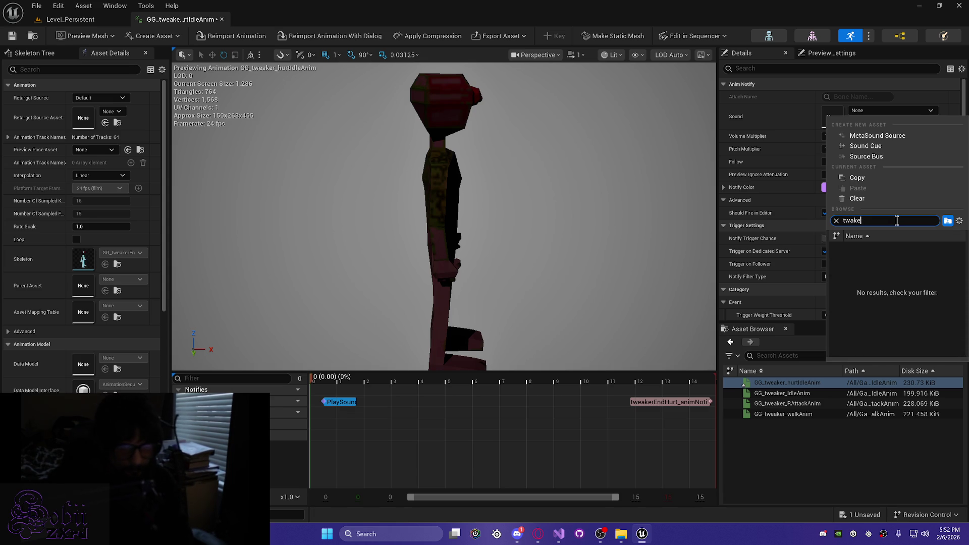
text(ea)
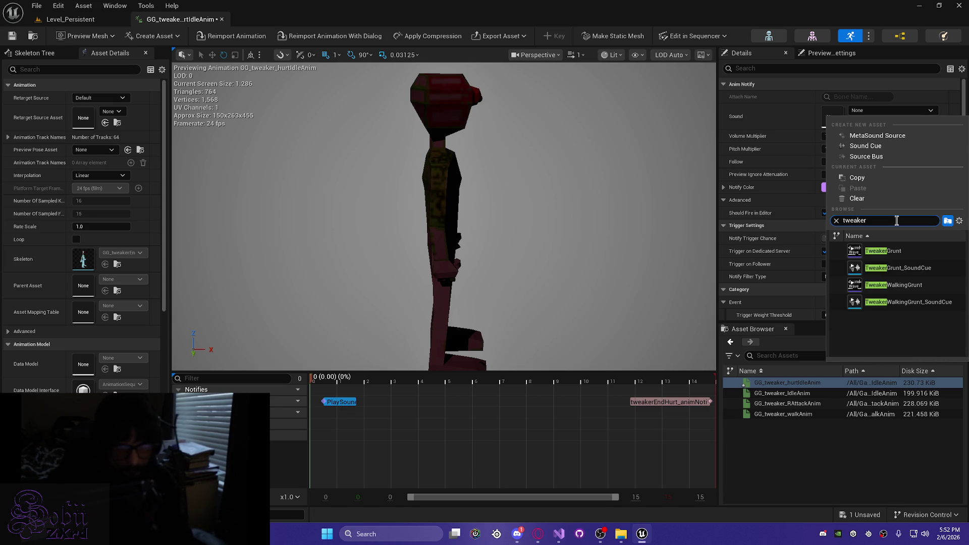
key(Down)
key(Down)
key(Return)
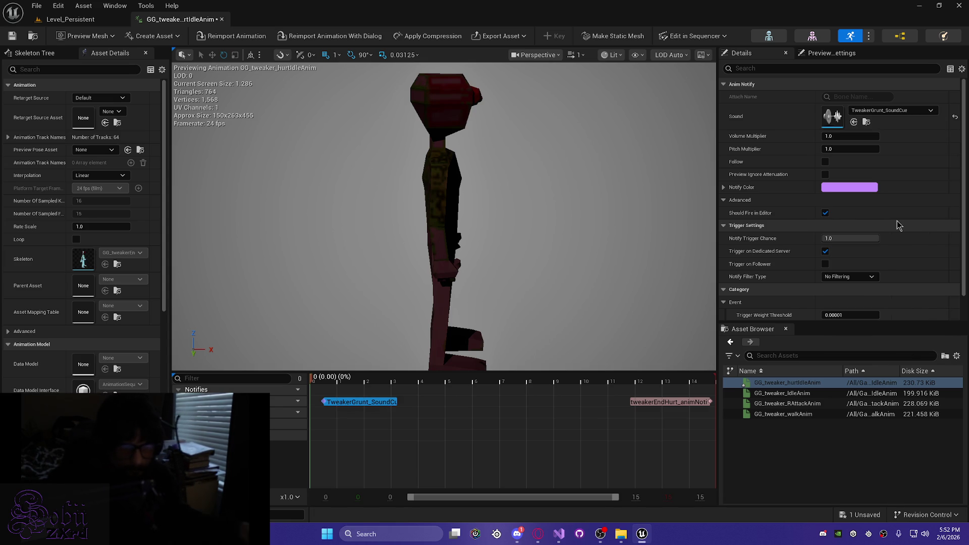
key(ctrl+s)
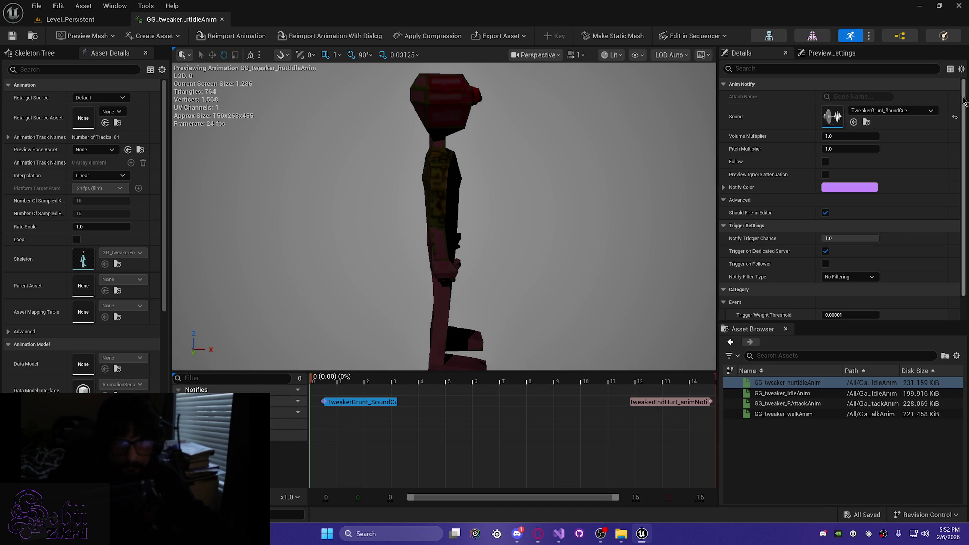
click(825, 162)
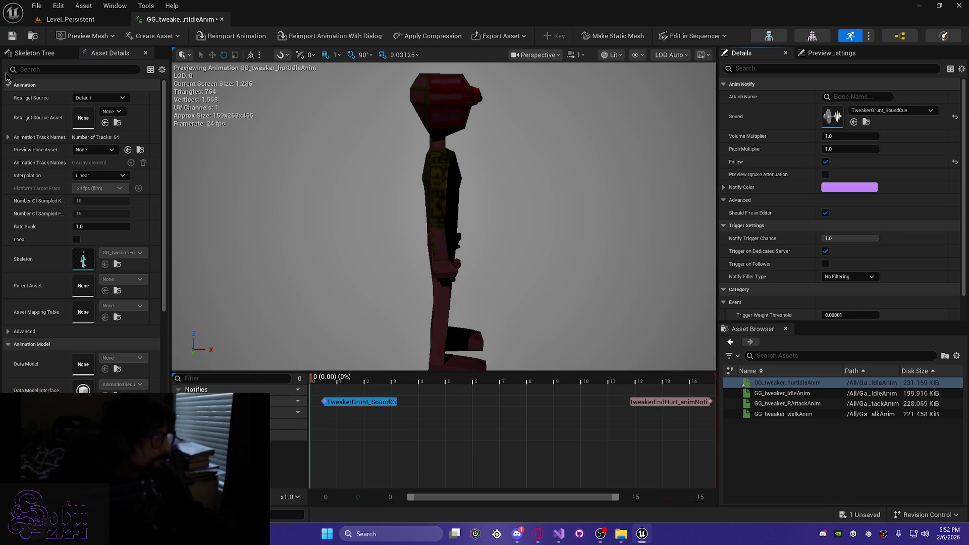
click(12, 36)
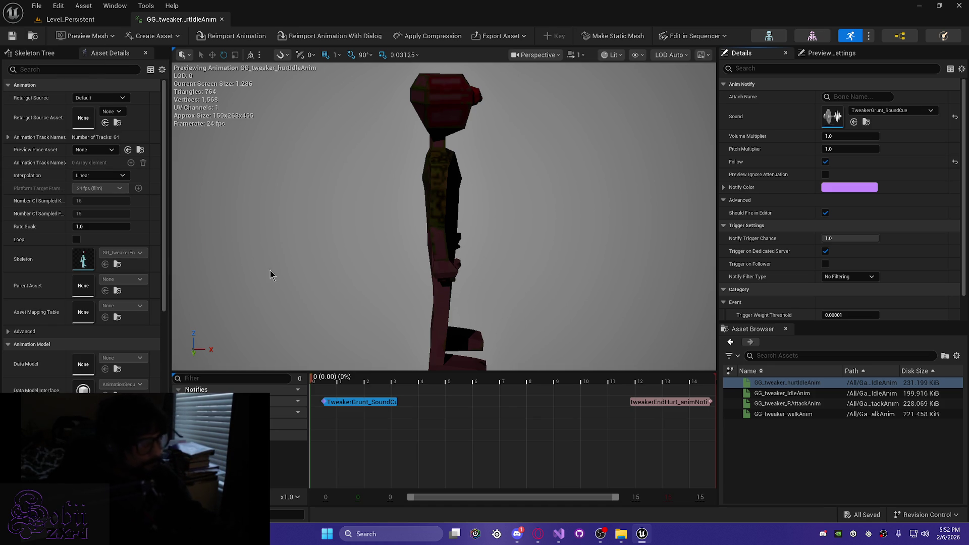
double_click(794, 414)
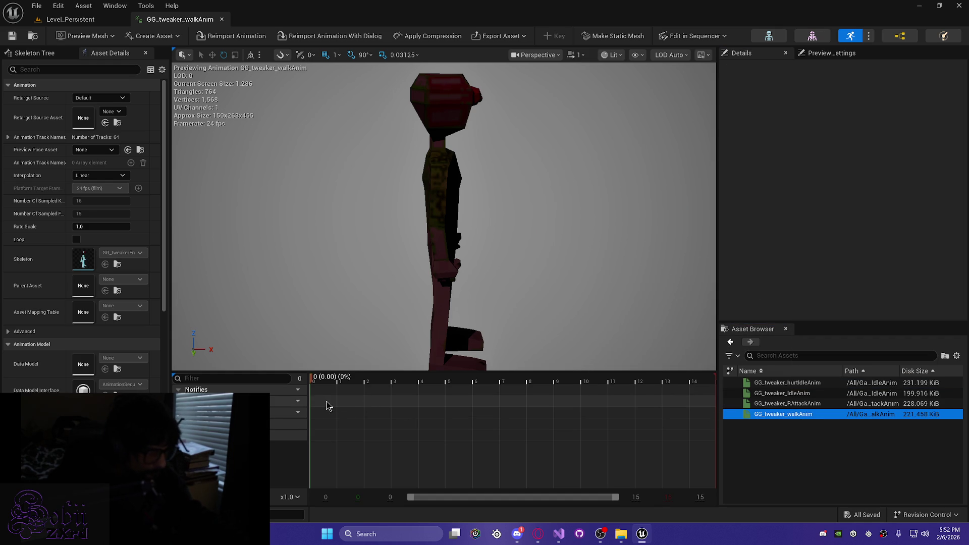
Step: Add a Play Sound notify to GG_tweaker_walkAnim and move it to frame 0
right_click(326, 402)
mouse_move(363, 422)
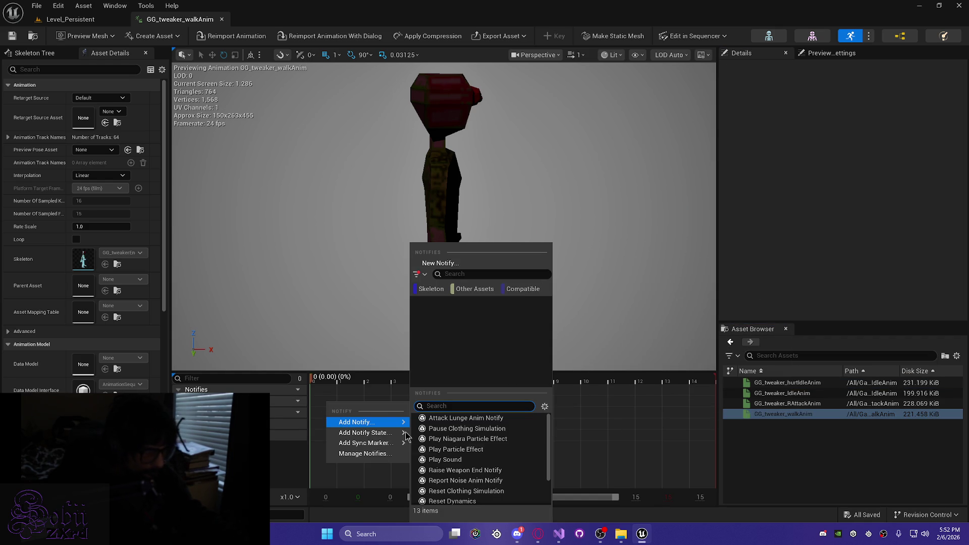
click(445, 459)
click(340, 405)
drag(339, 407, 321, 406)
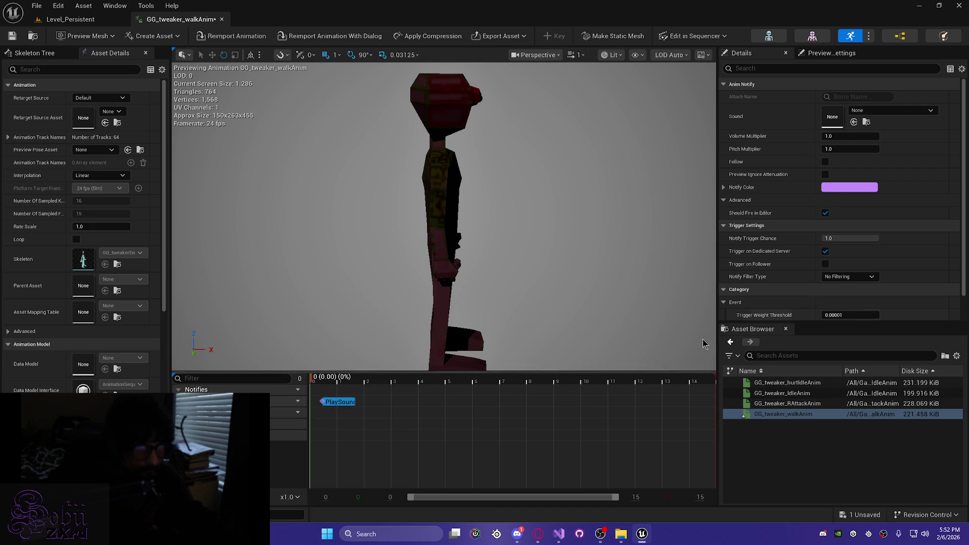
Step: Set the walk notify's sound to TweakerWalkingGrunt_SoundCue with Follow enabled and save
click(898, 111)
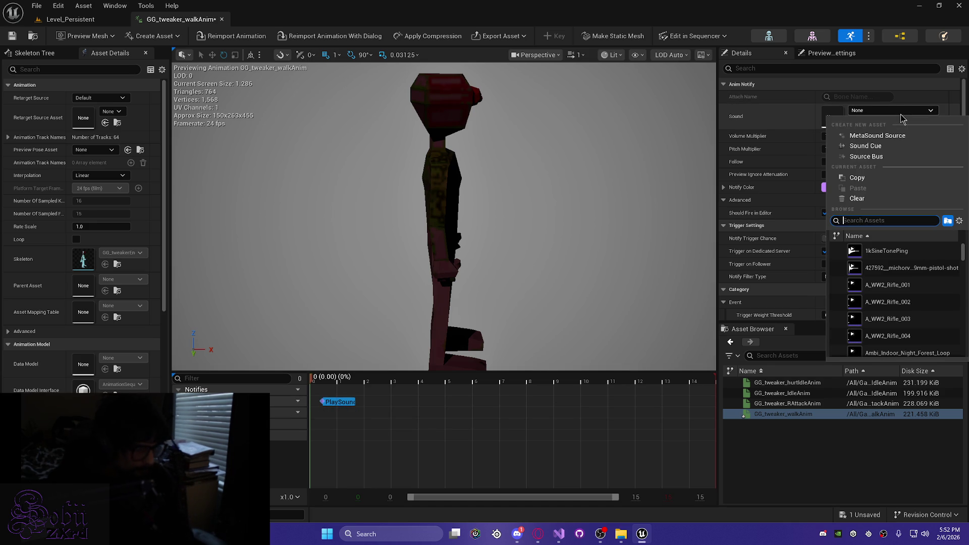
text(tweaker)
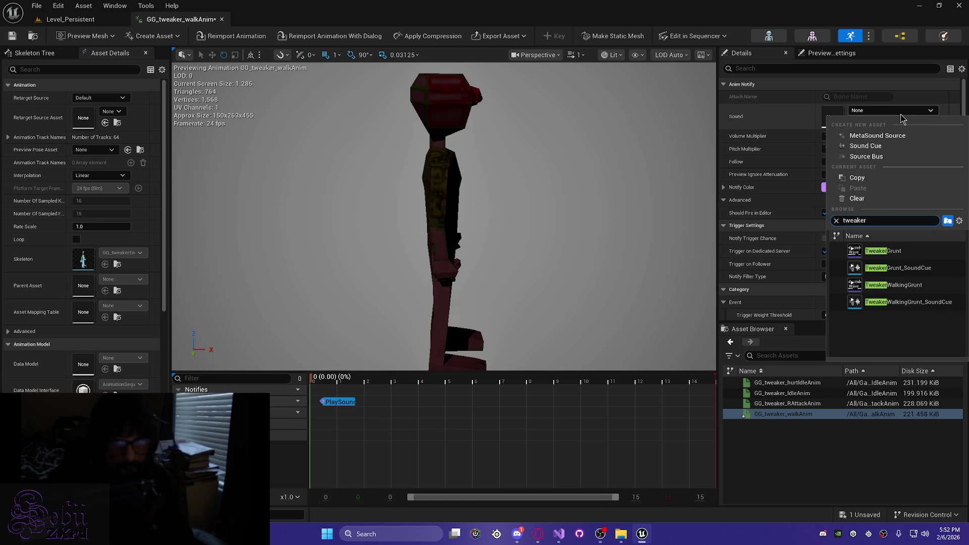
key(Down)
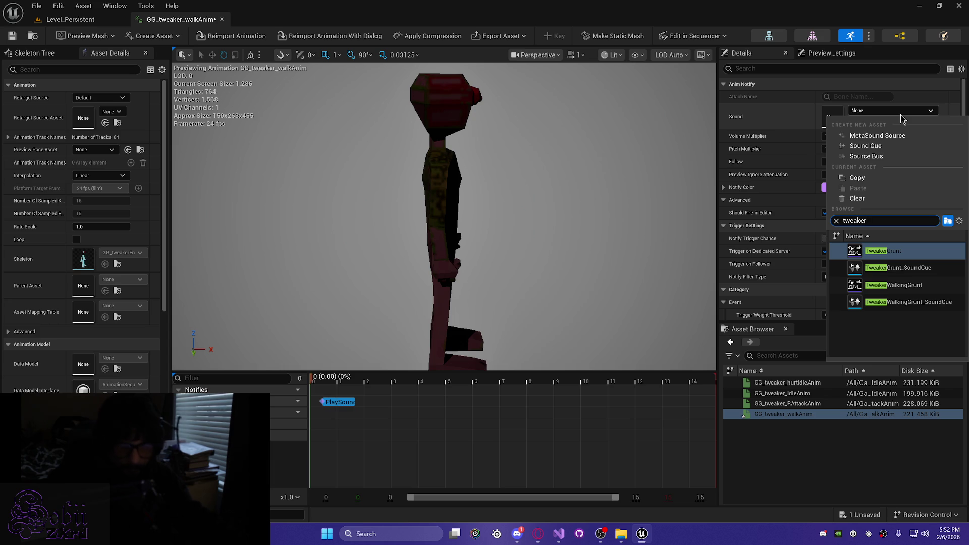
key(Down)
key(Down)
key(Down)
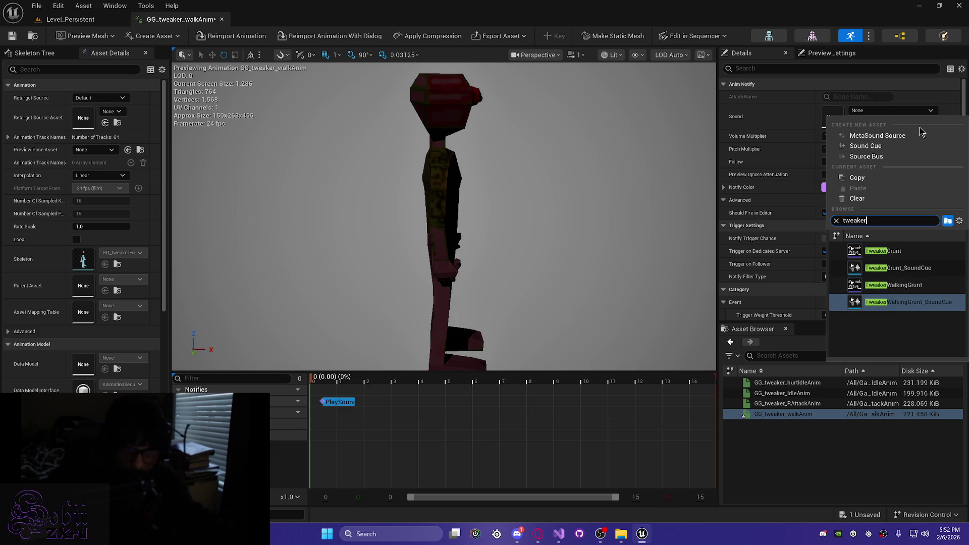
key(Return)
click(825, 161)
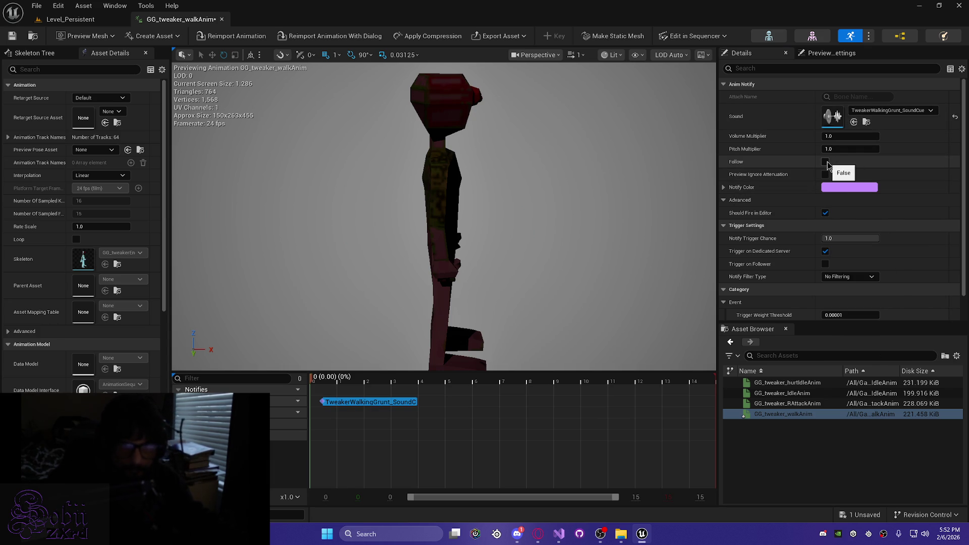
click(13, 36)
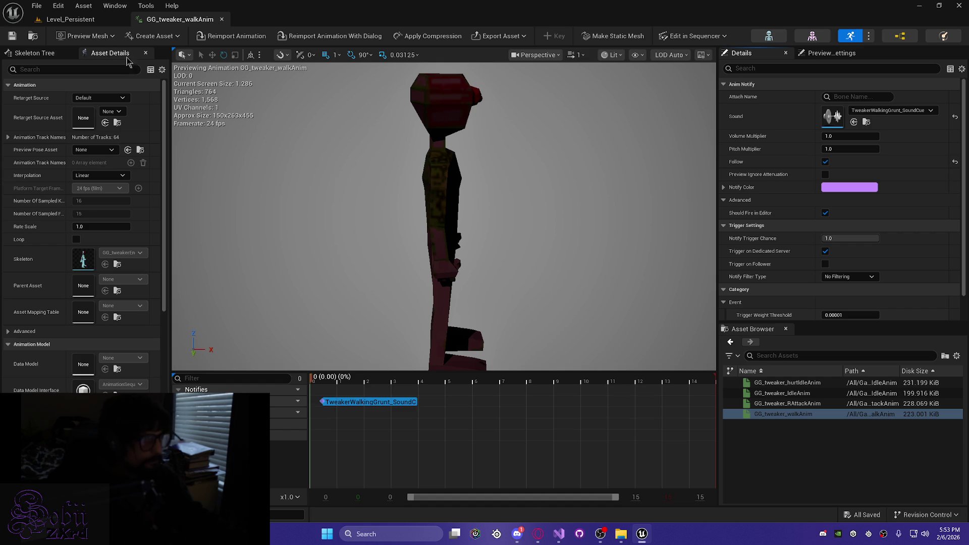
click(13, 37)
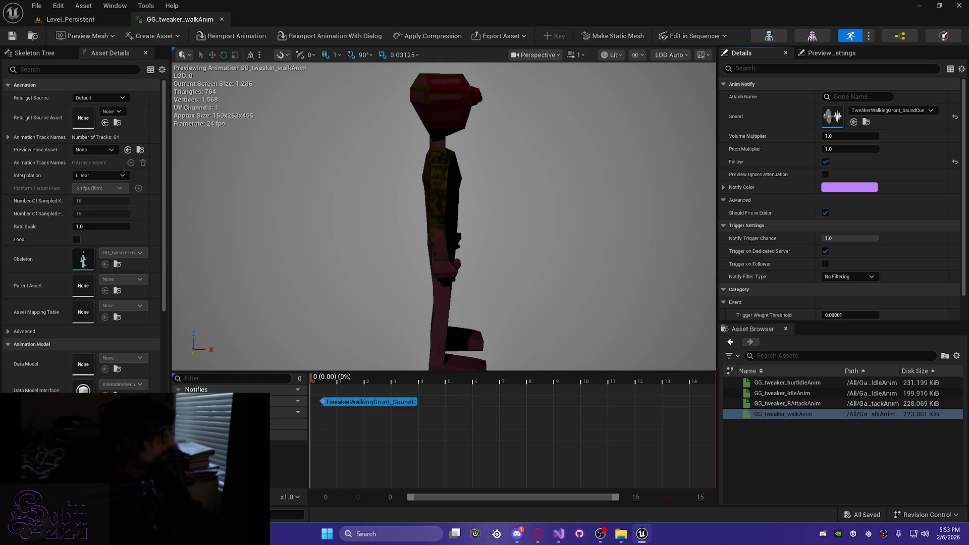
Step: Return to the Level_ParkingLot level editor
mouse_move(456, 262)
mouse_down()
mouse_move(444, 253)
mouse_move(465, 257)
mouse_move(454, 255)
mouse_up()
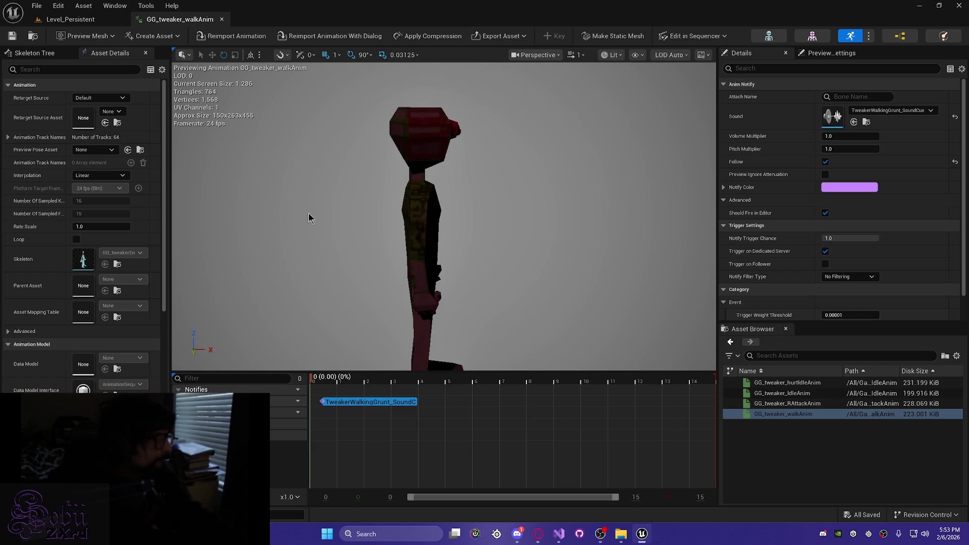
click(80, 24)
mouse_move(353, 328)
mouse_down()
mouse_move(335, 353)
mouse_move(392, 377)
mouse_move(415, 314)
mouse_move(406, 313)
mouse_up()
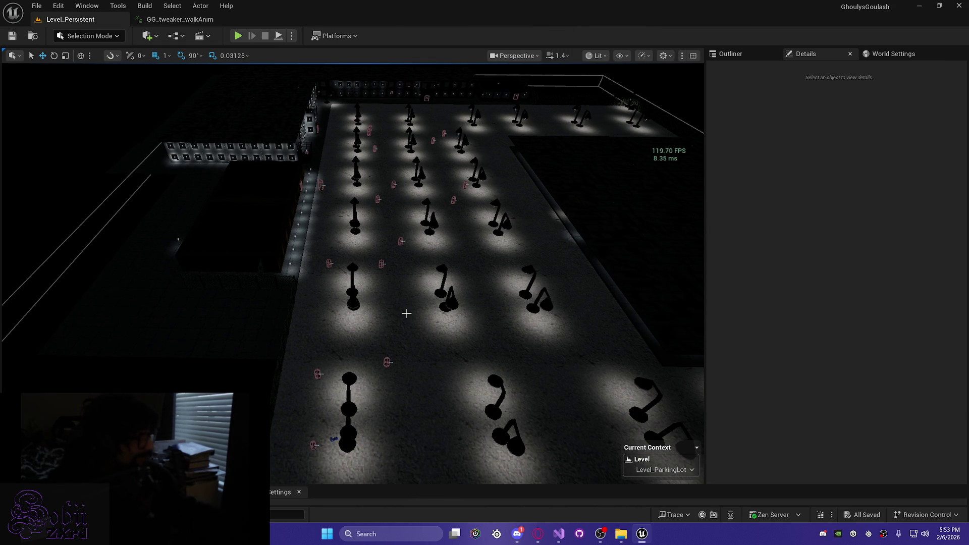
Step: Deselect the cube and start a Play-In-Editor session of the level
key(alt+Tab)
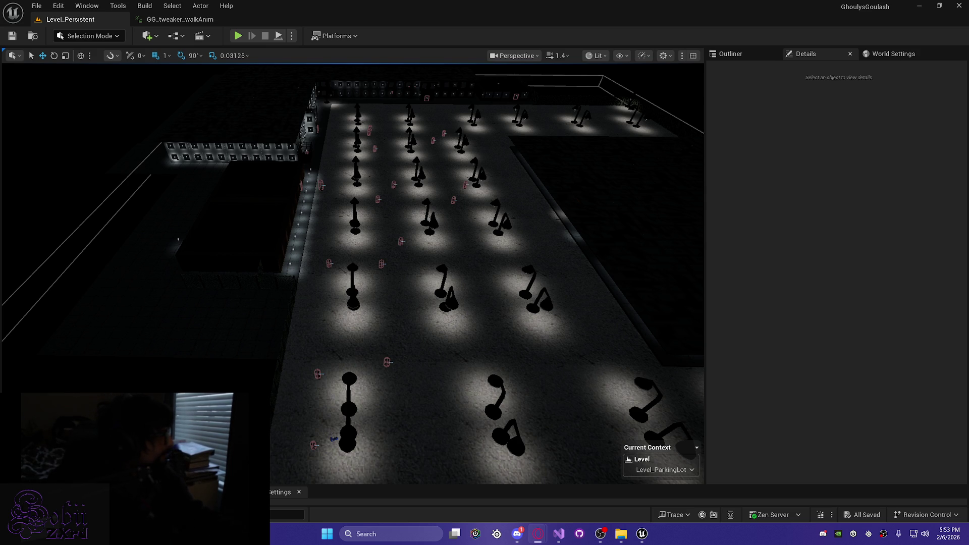
click(244, 221)
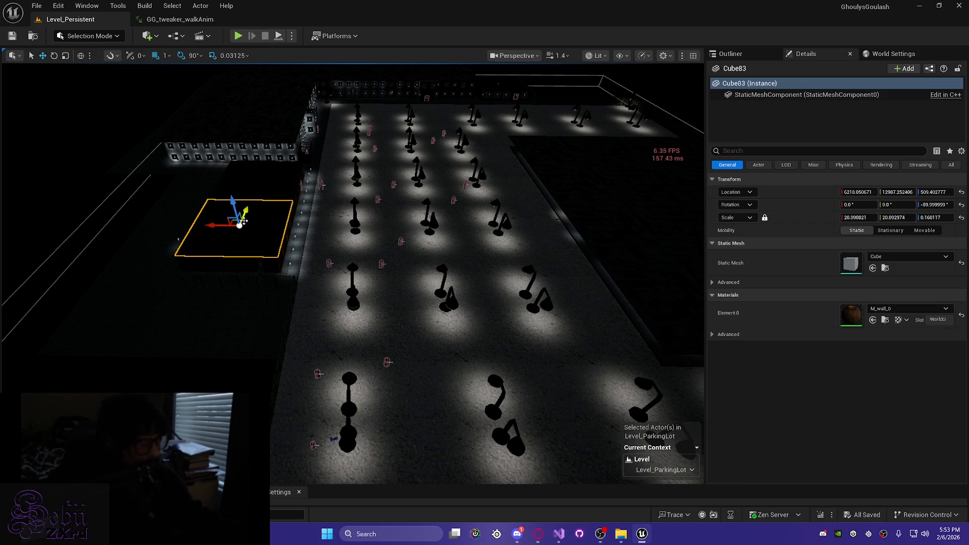
scroll(244, 220, up, 5)
key(Escape)
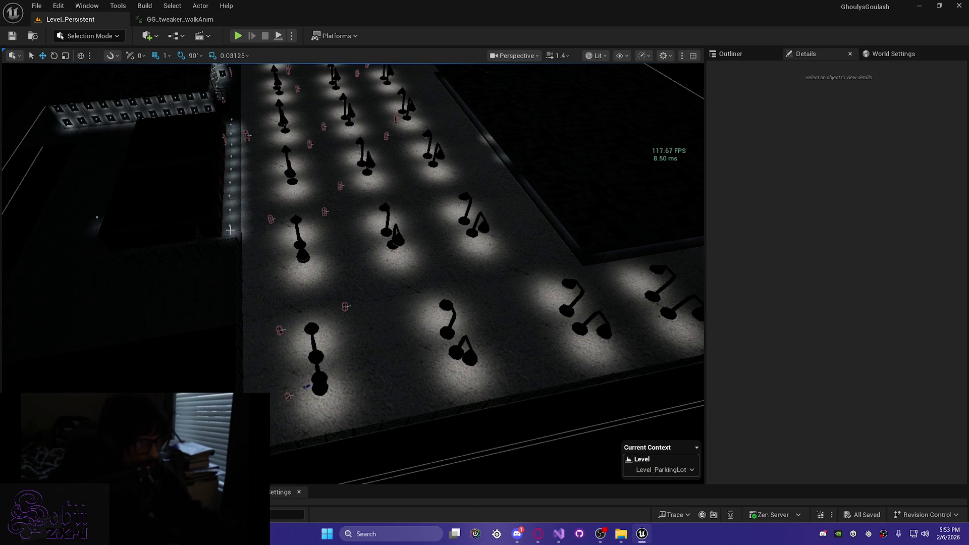
key(alt+p)
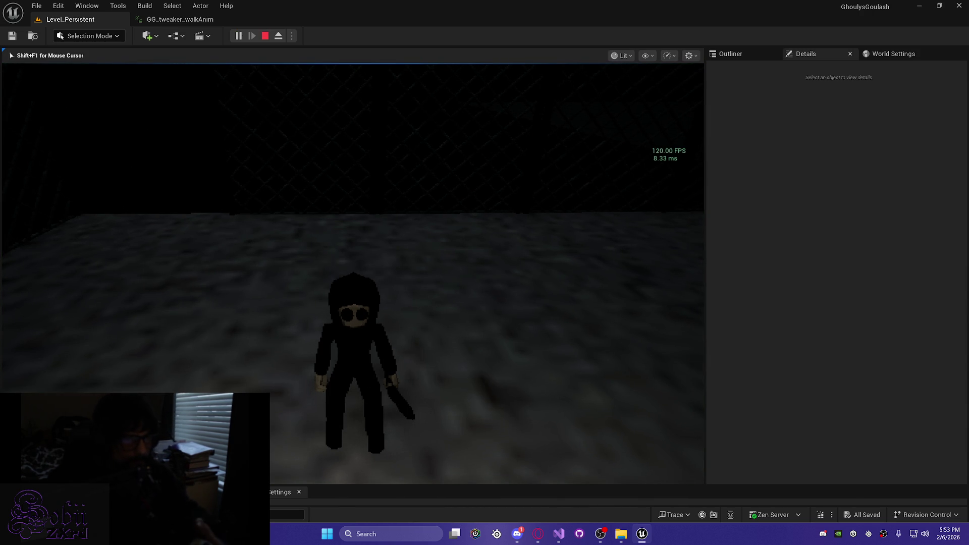
Step: Run toward the pillars, switch to the pistol, and aim at a tweaker NPC
key(w)
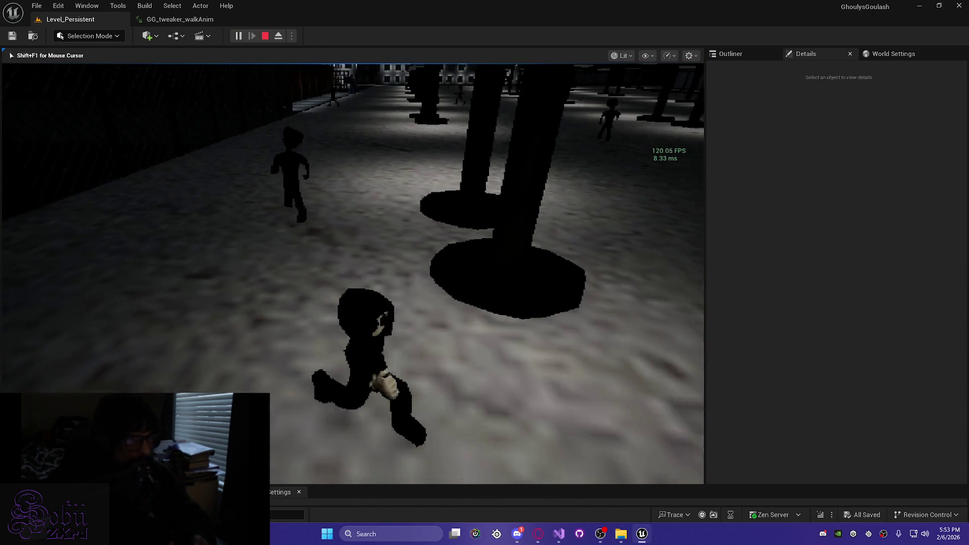
key(2)
key(w)
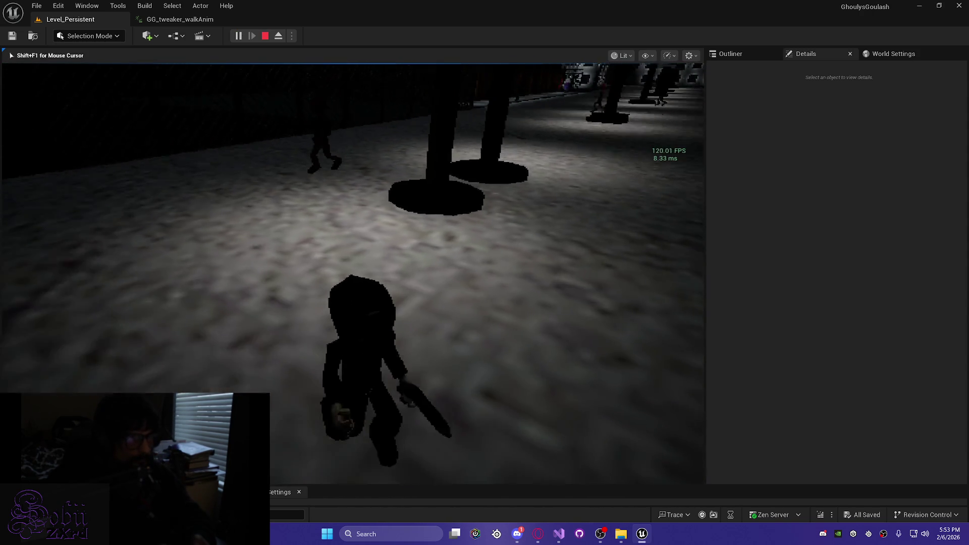
key(a)
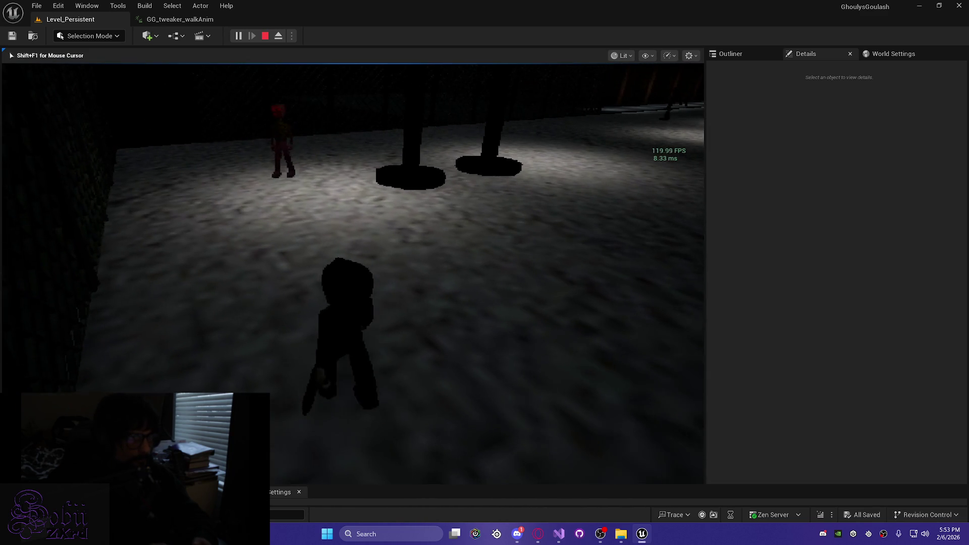
right_click(353, 273)
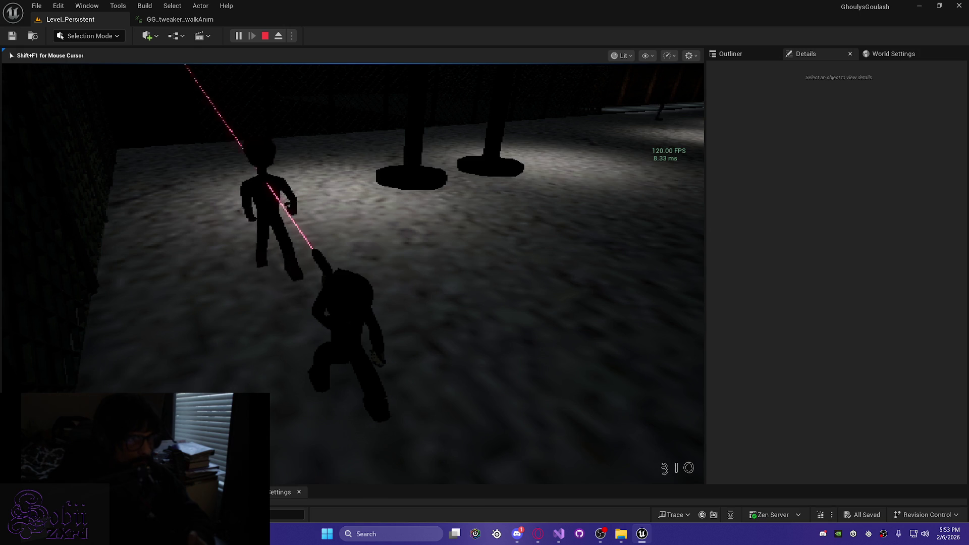
Step: Walk through the pillared hall past the walking tweaker NPCs, listening for grunts
key(w)
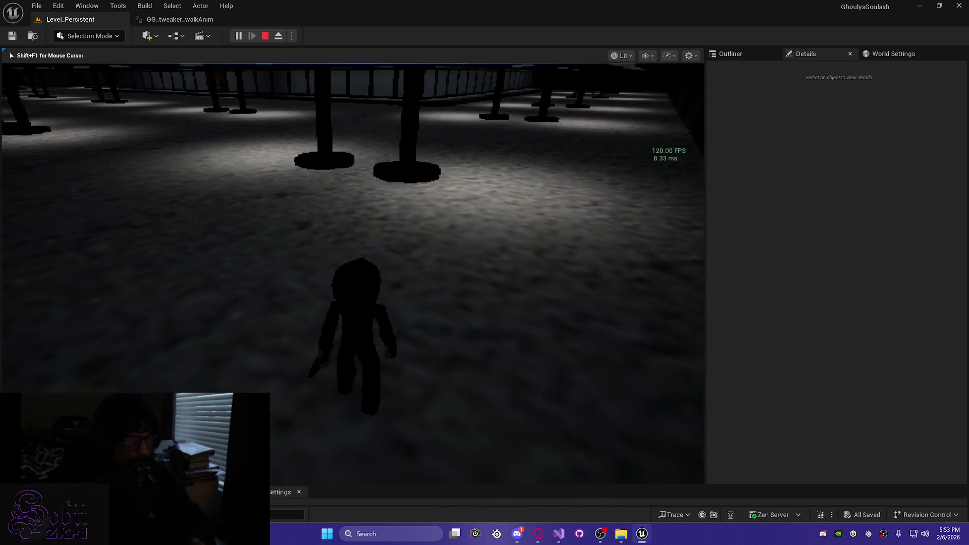
key(w)
key(w)
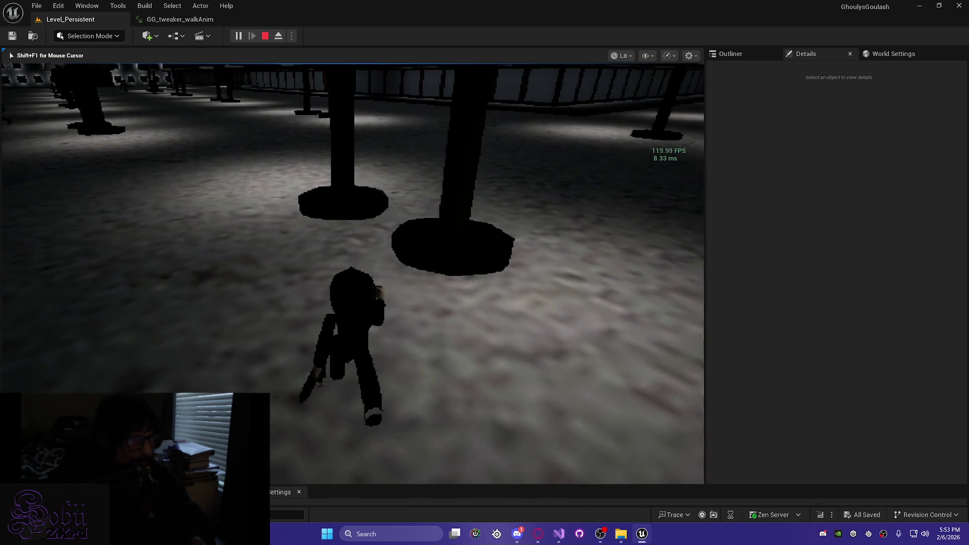
key(w)
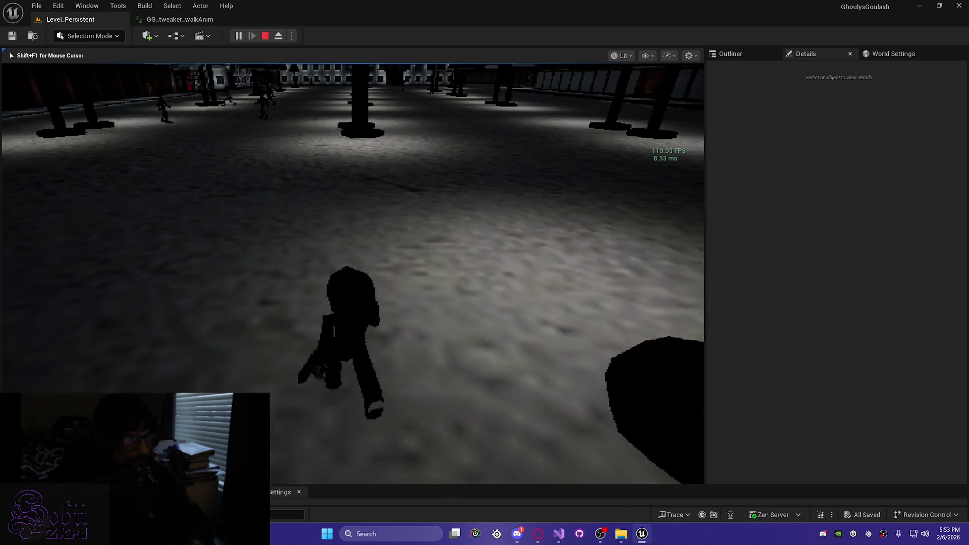
key(w)
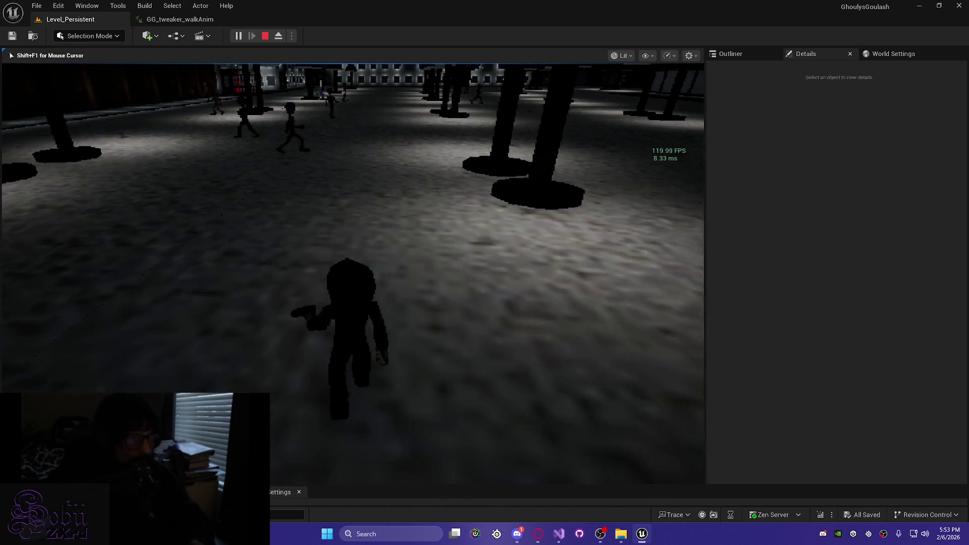
key(w)
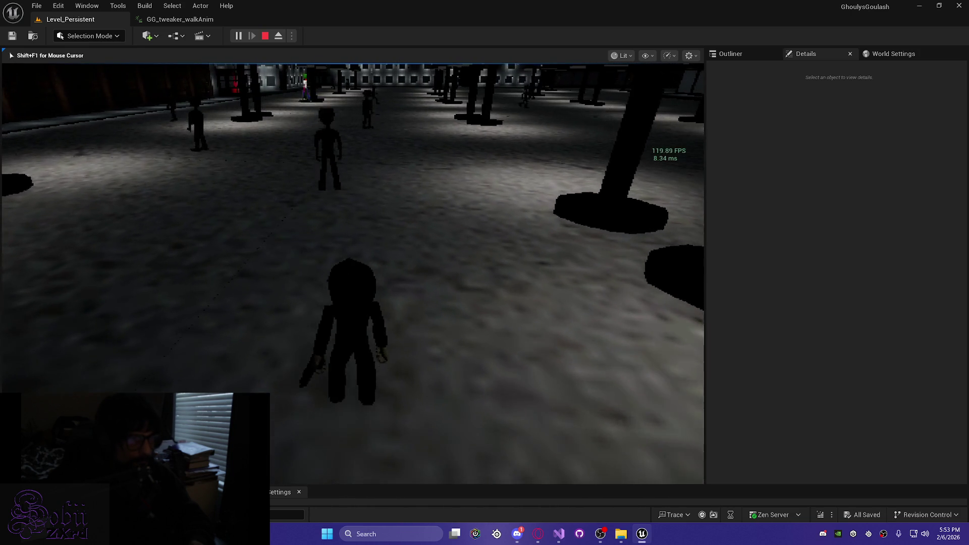
key(w)
key(w)
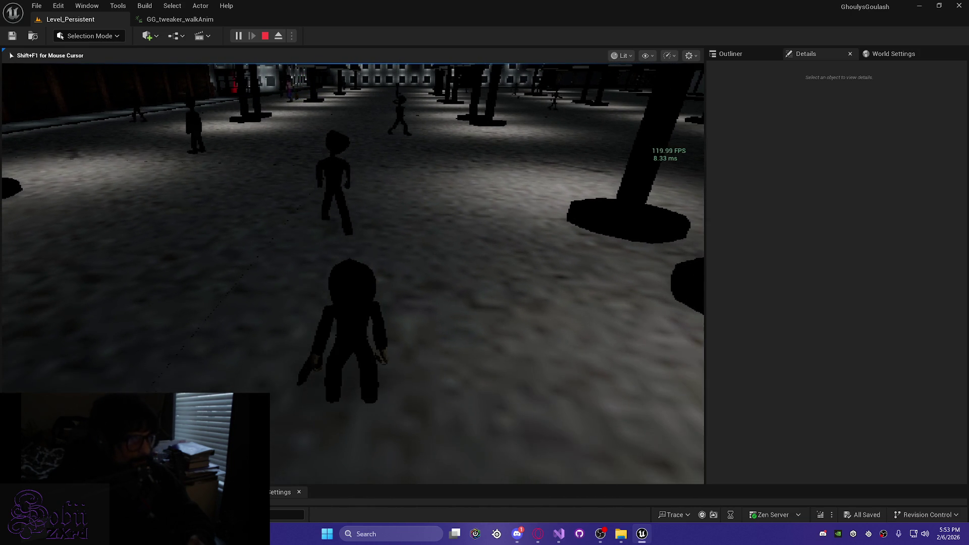
key(w)
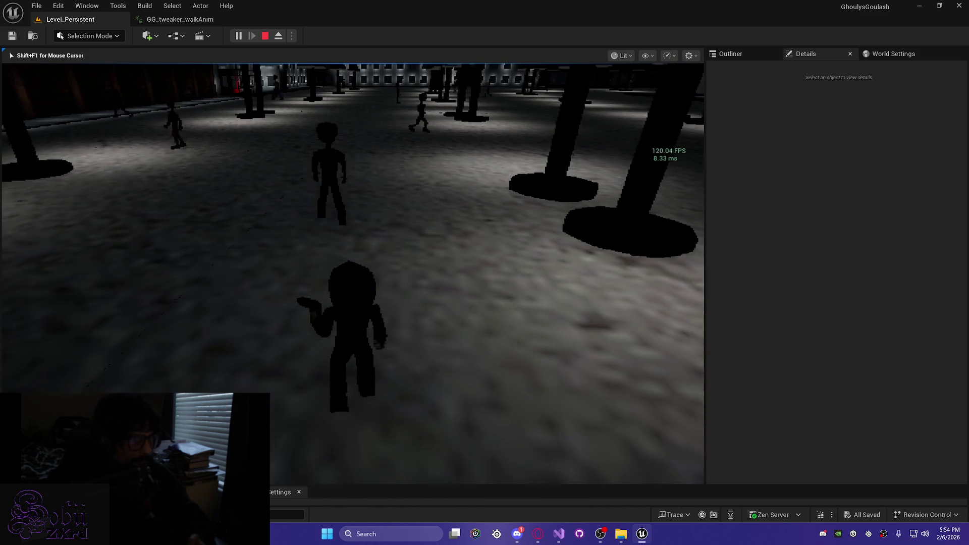
key(w)
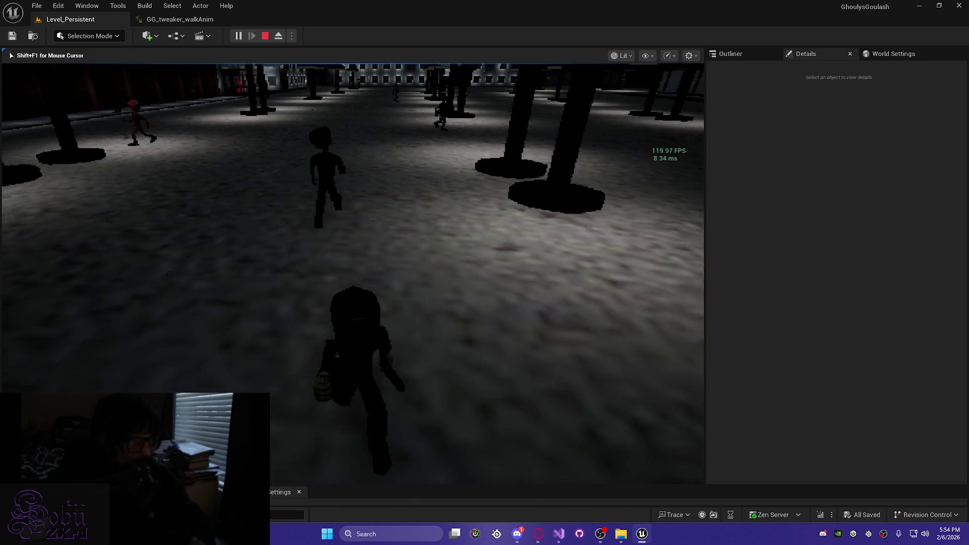
key(w)
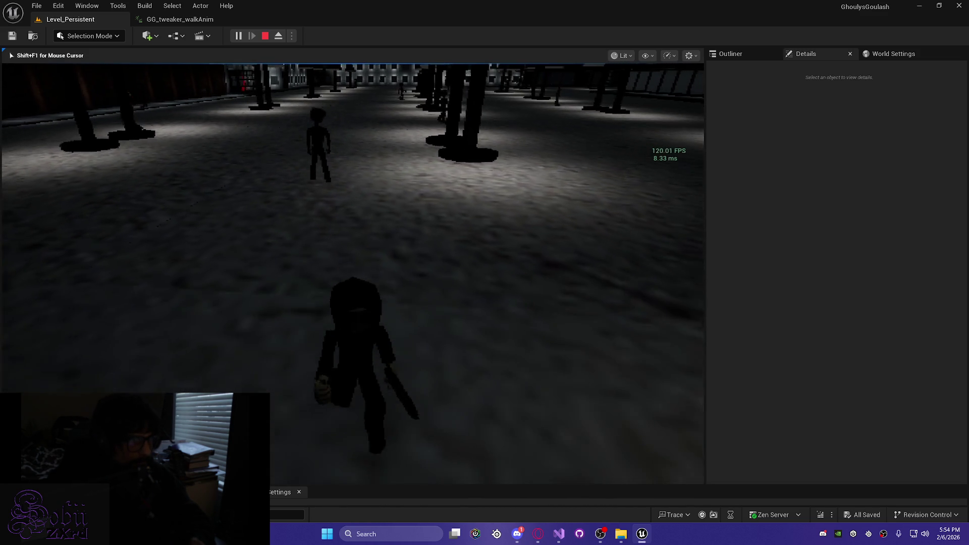
key(w)
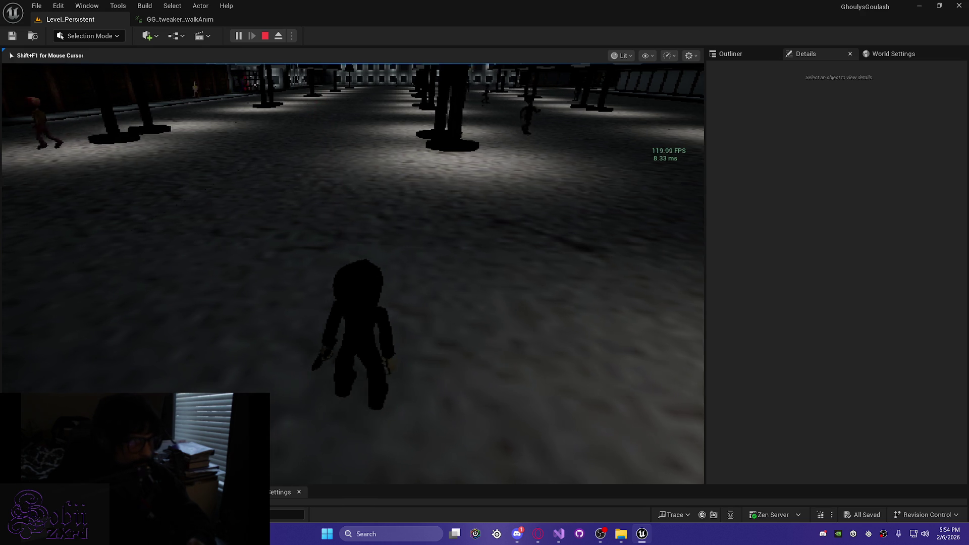
key(w)
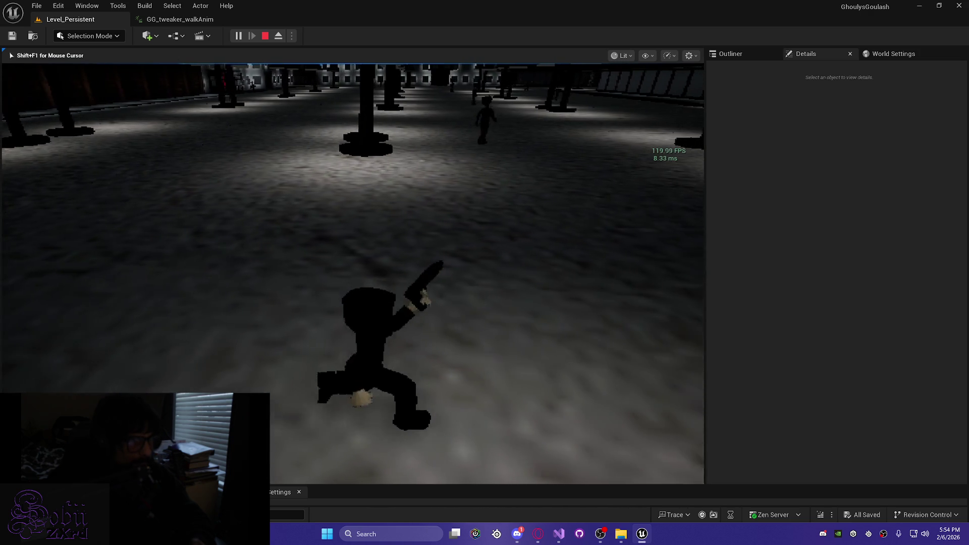
key(w)
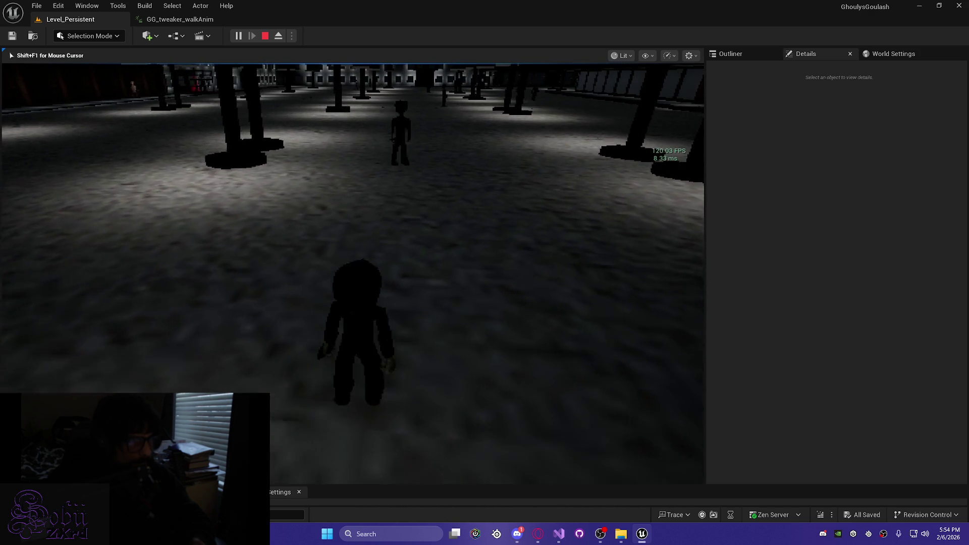
key(w)
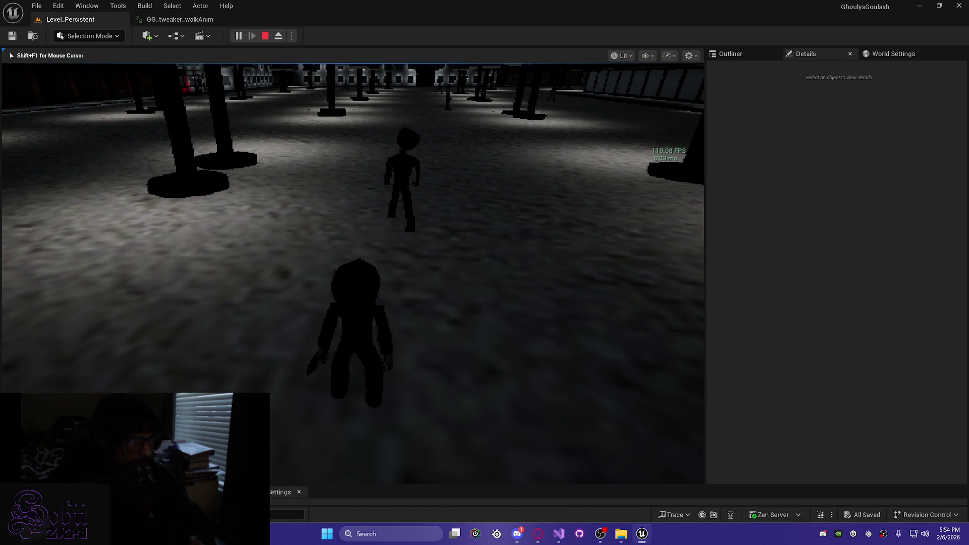
key(w)
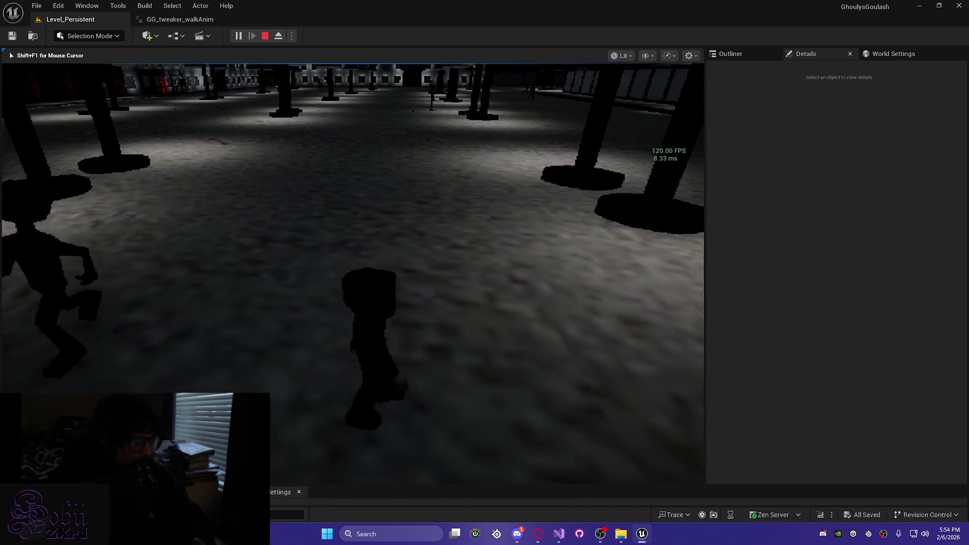
key(w)
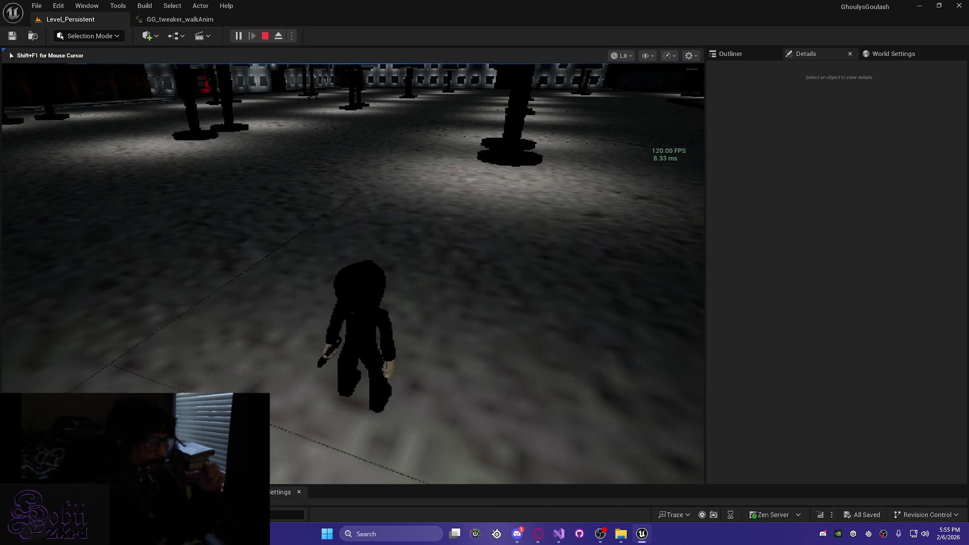
Step: Run down the hall of pillars to the lit wall beside a moving NPC
key(w)
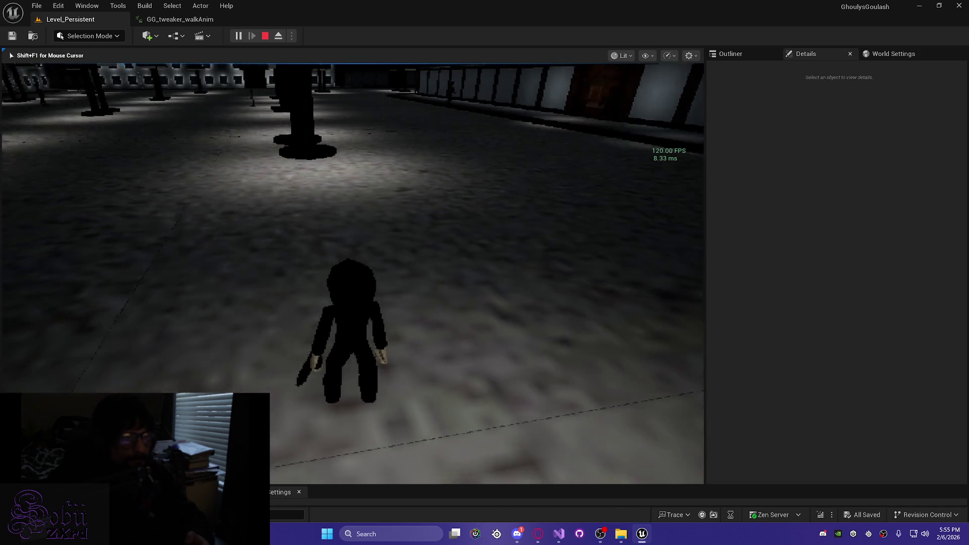
key(w)
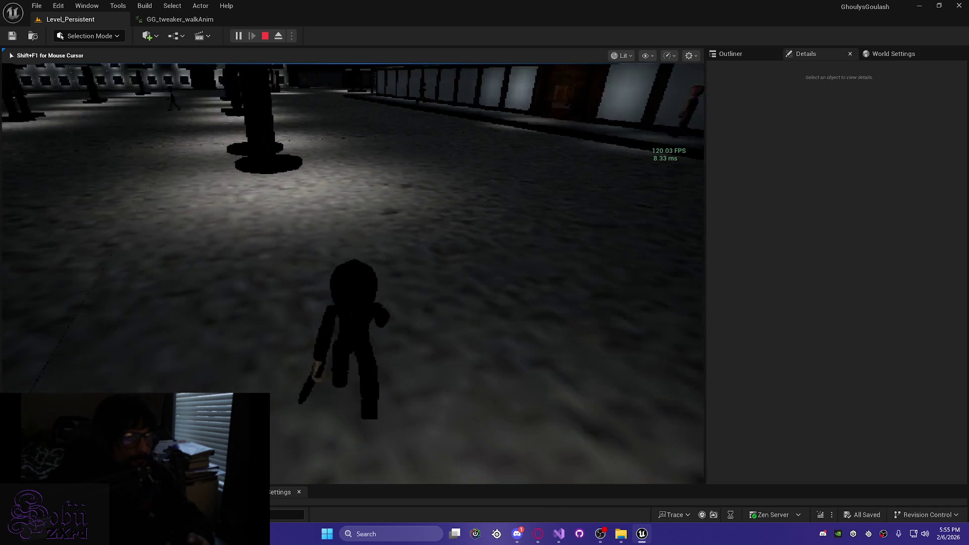
key(w)
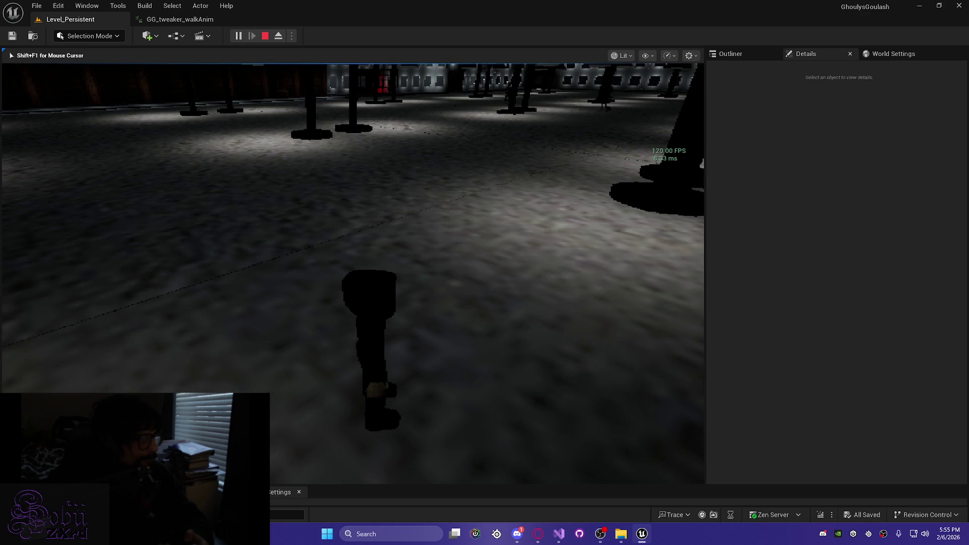
key(w)
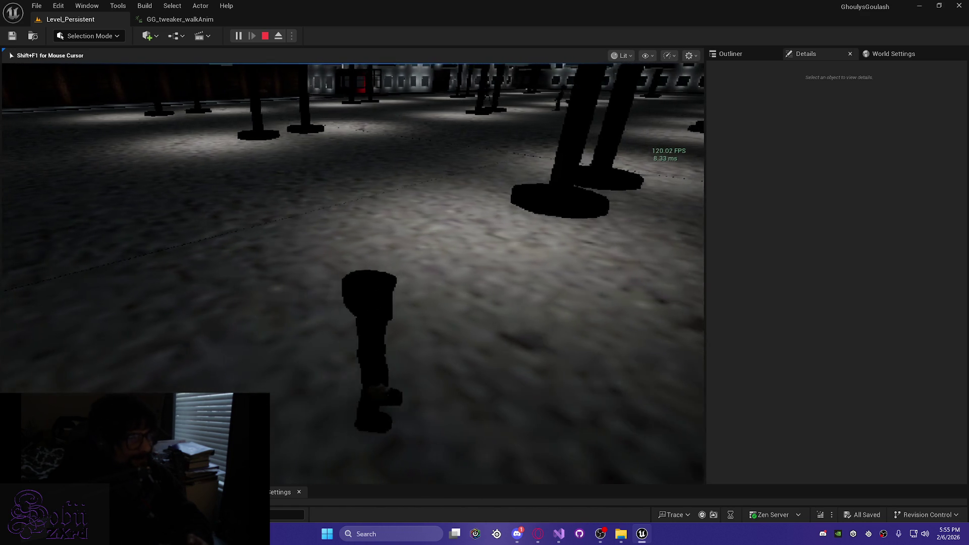
key(w)
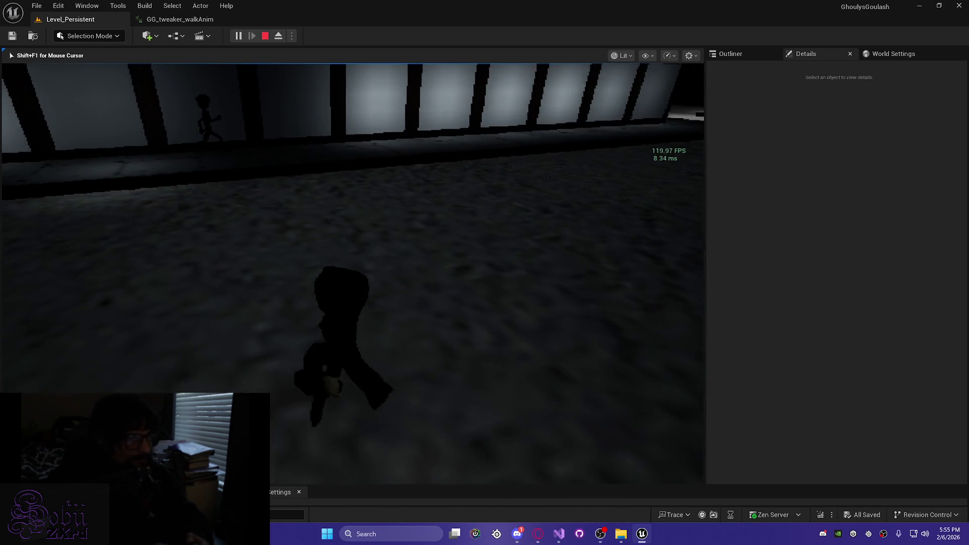
key(w)
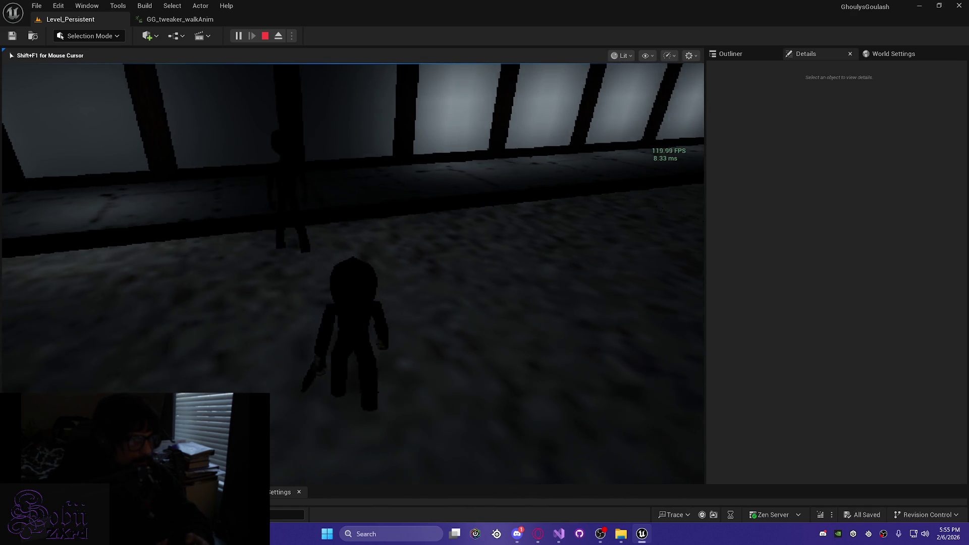
key(w)
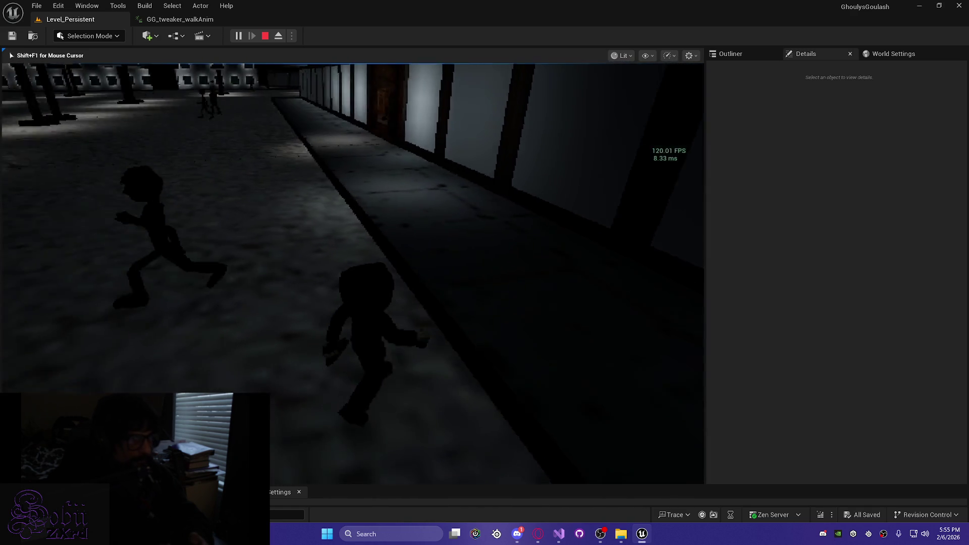
key(w)
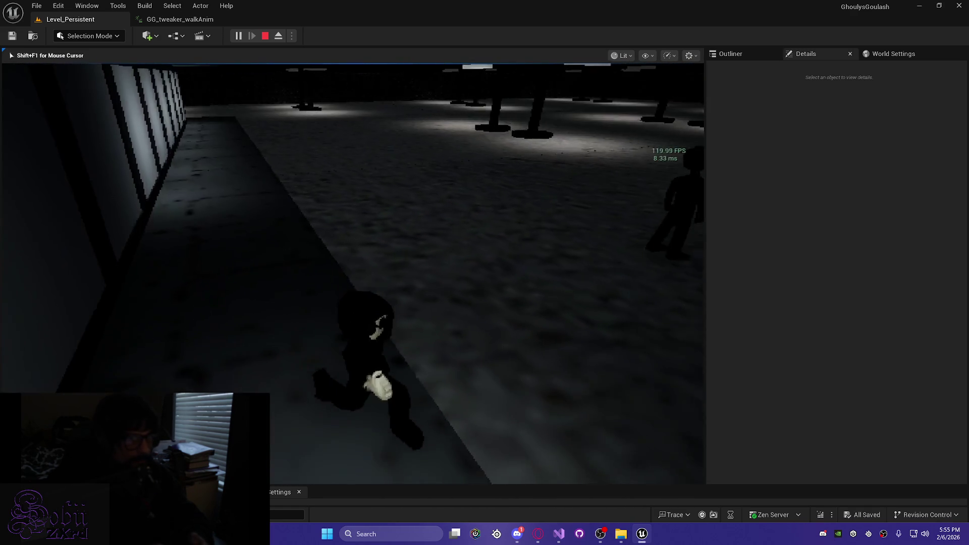
key(w)
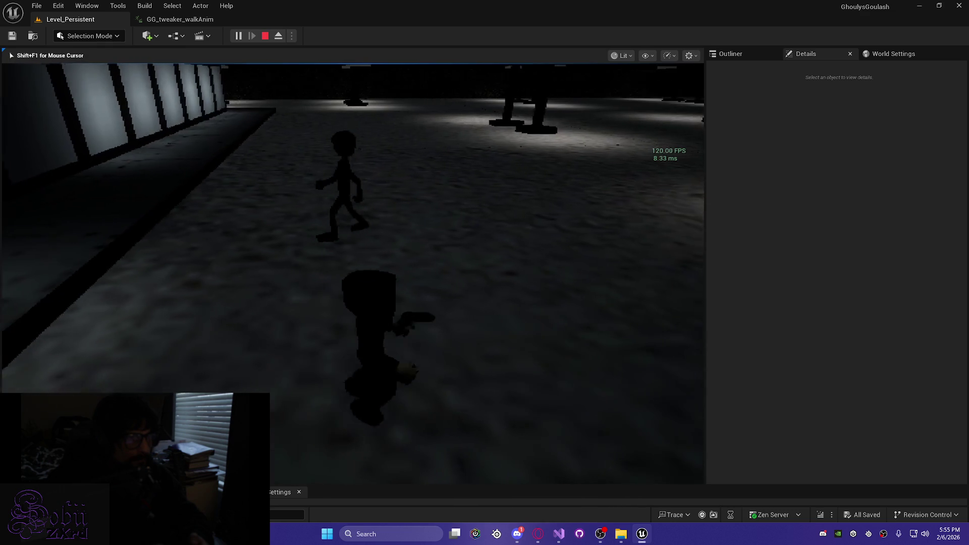
key(w)
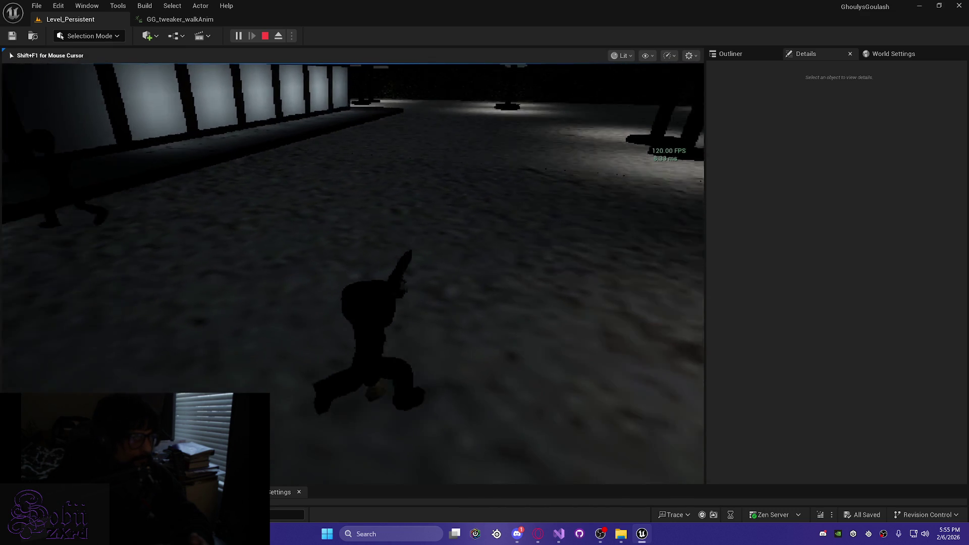
key(w)
key(w)
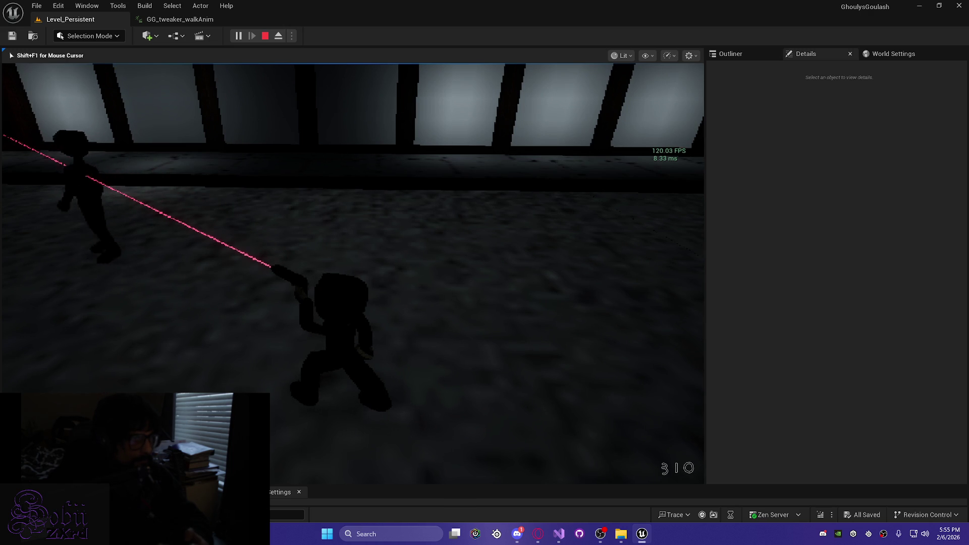
Step: Walk the character through the pillared room toward the lit wall and wooden door
key(w)
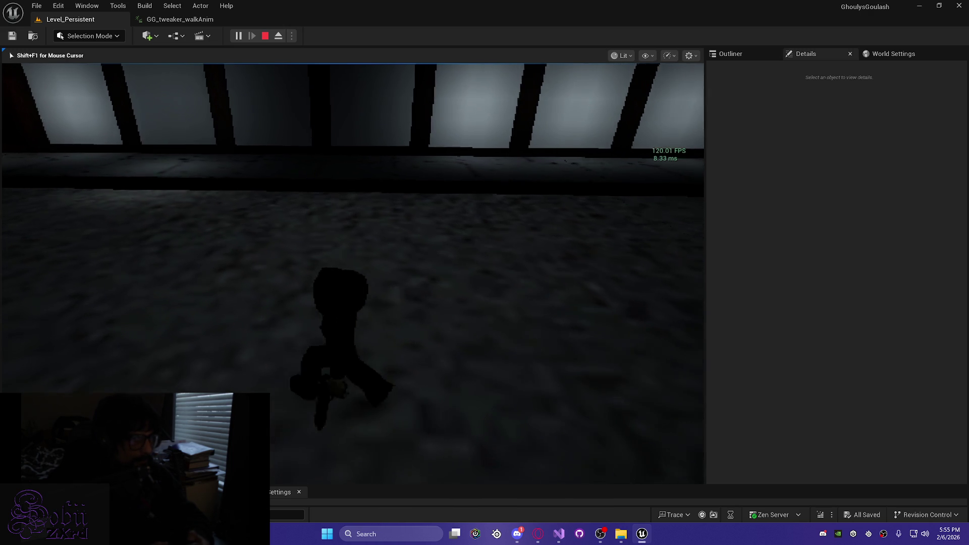
key(w)
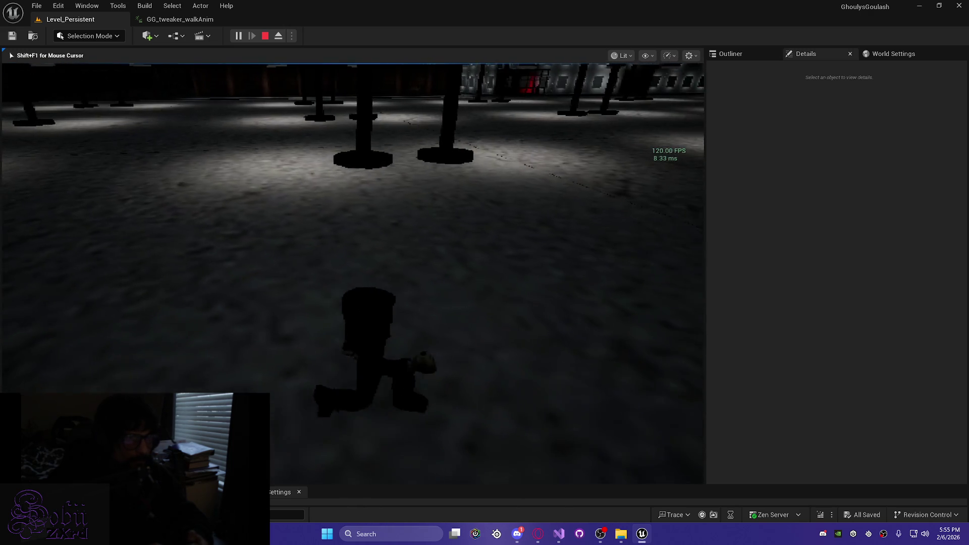
key(w)
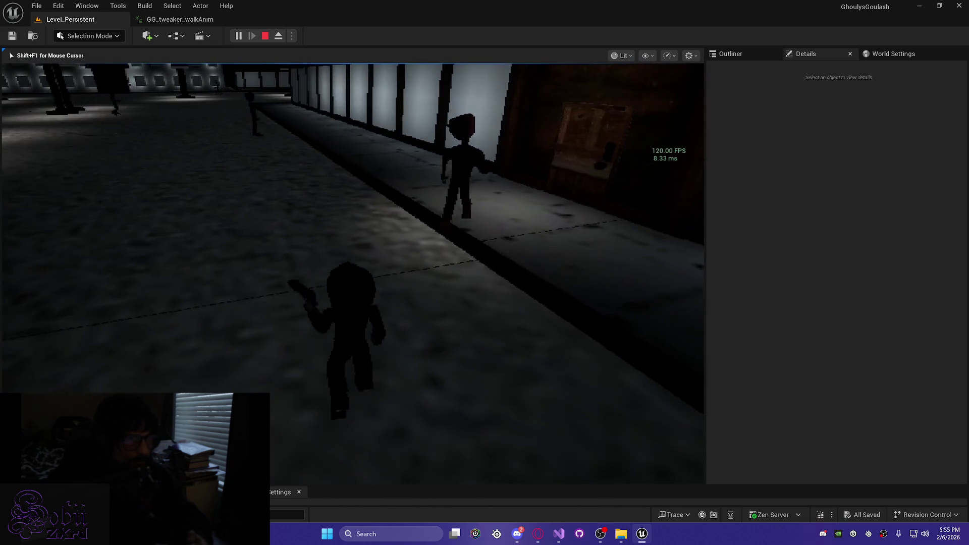
key(w)
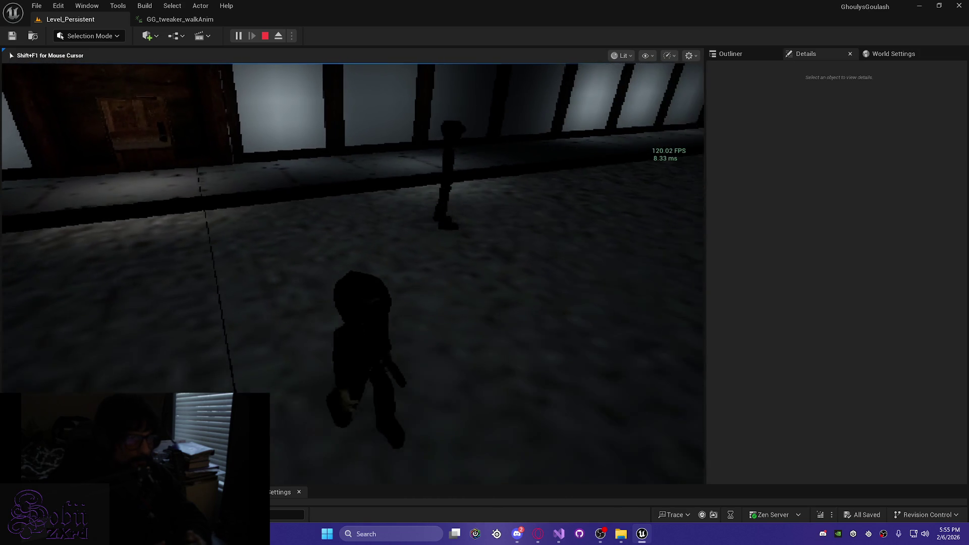
key(w)
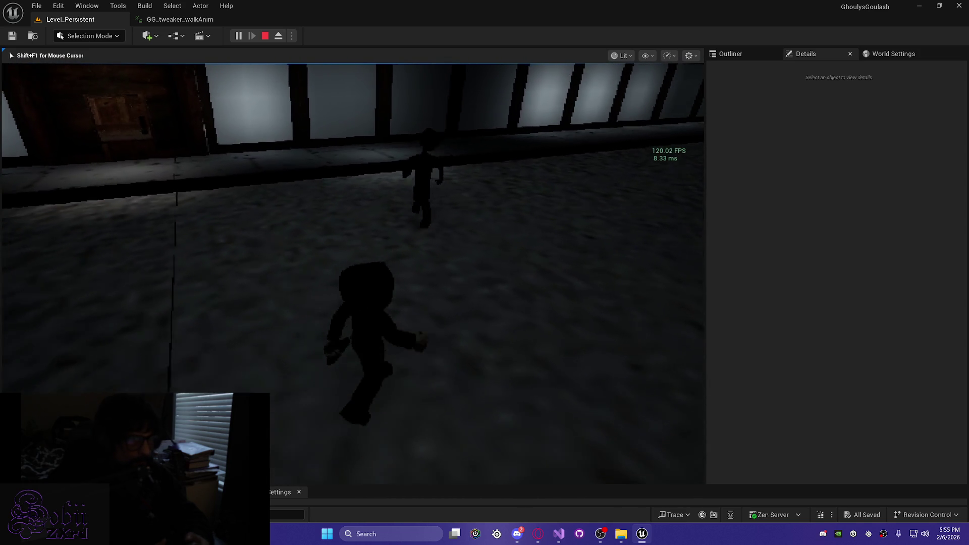
key(w)
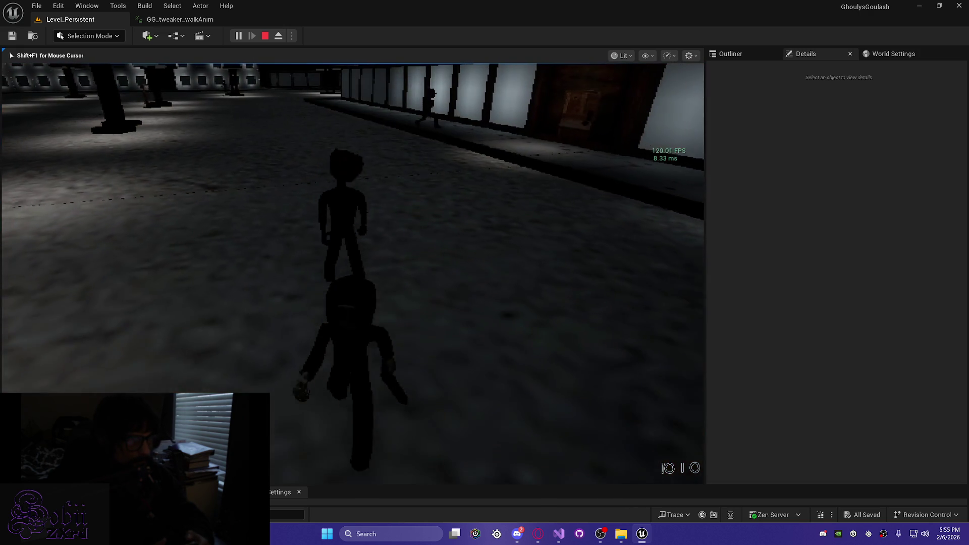
Step: Approach the tweaker NPC, back away and return, then aim the weapon's laser sight
key(w)
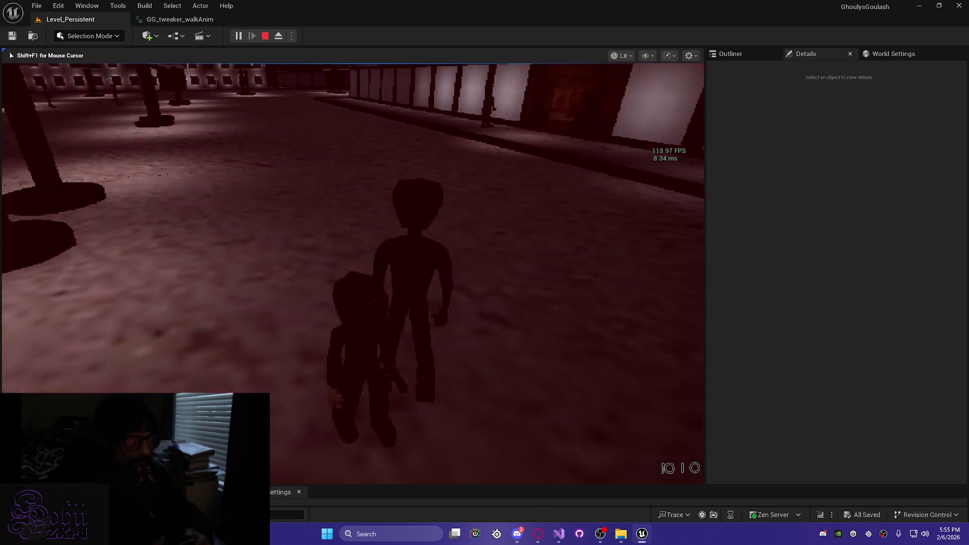
key(w)
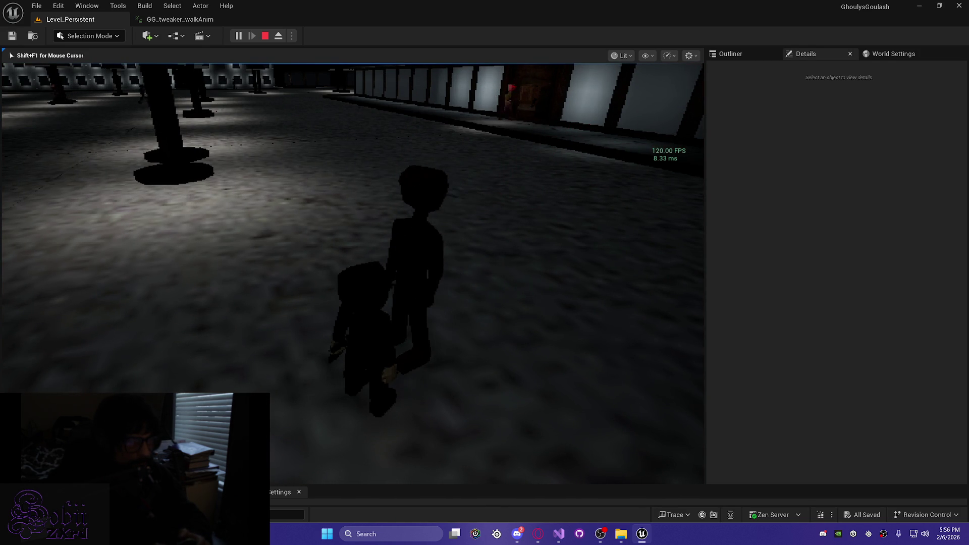
key(s)
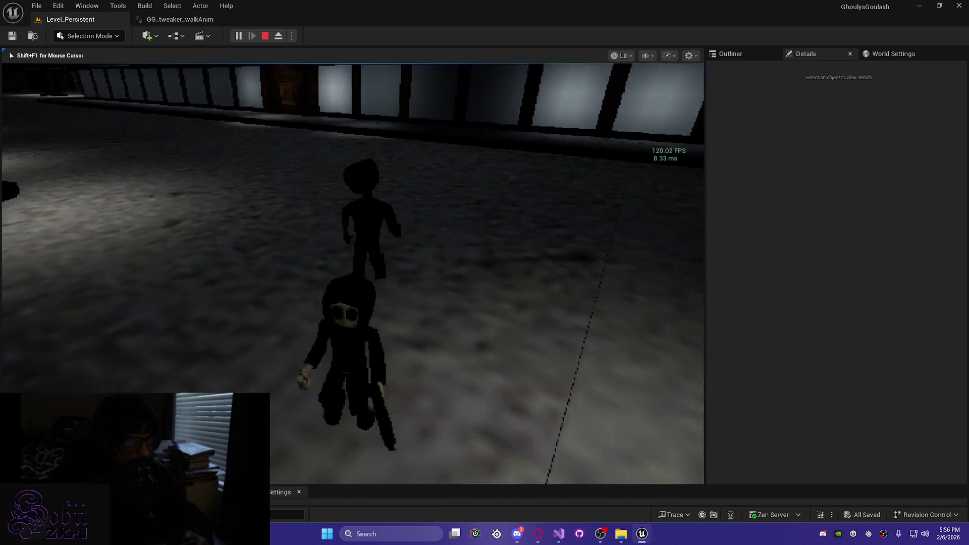
key(w)
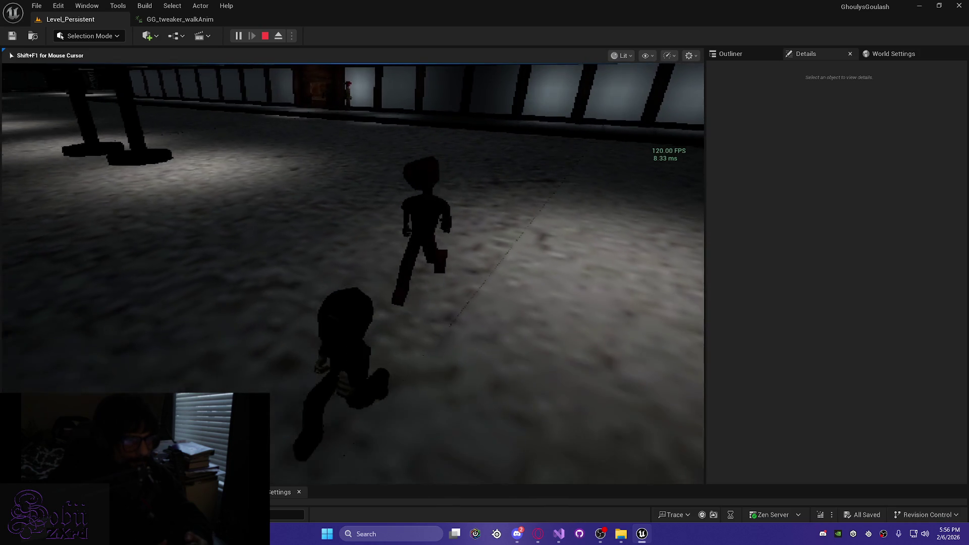
key(f)
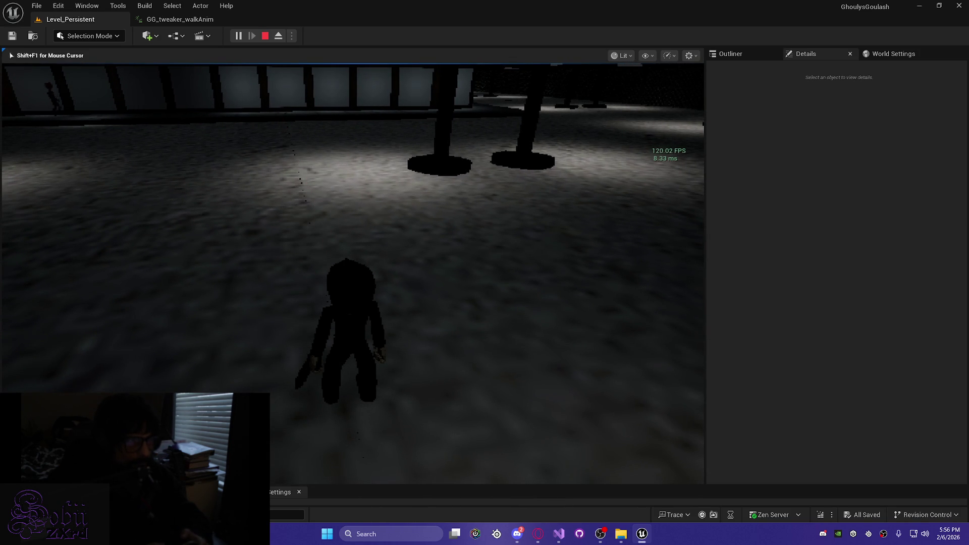
Step: Walk across the wide pillared hall toward the windows and turn back into the room
key(w)
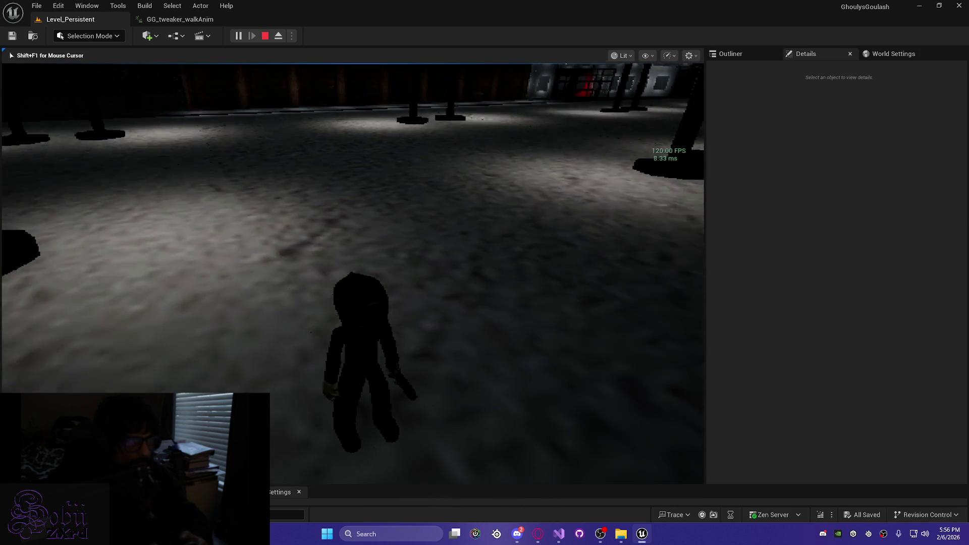
key(w)
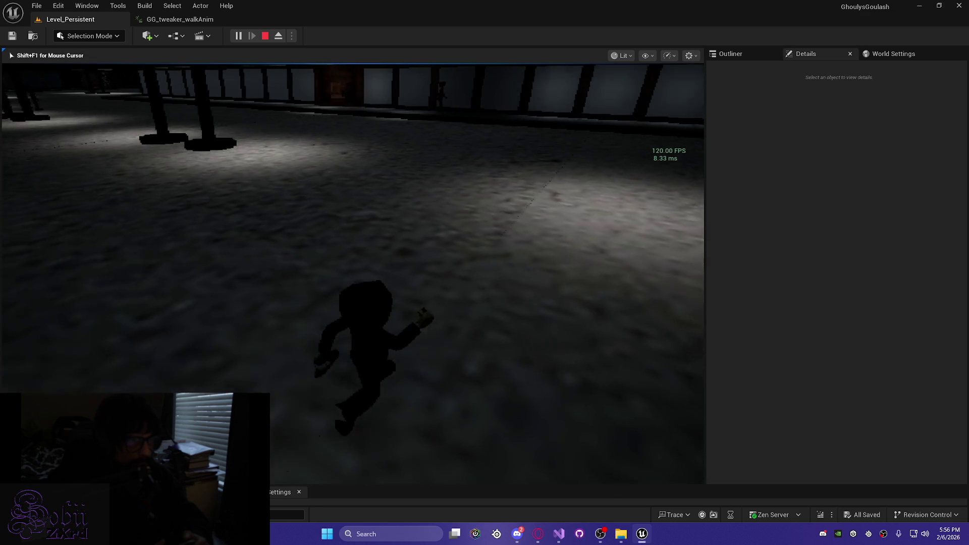
key(w)
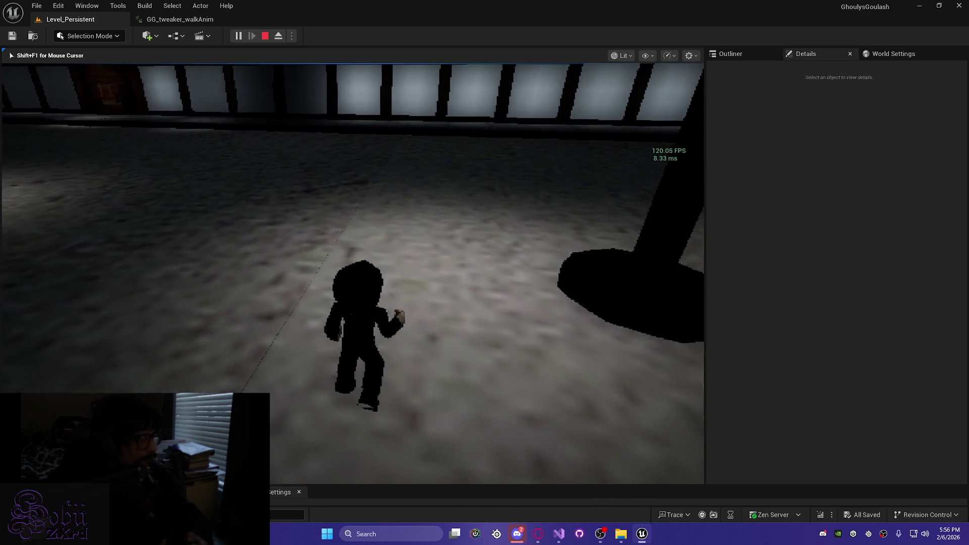
key(w)
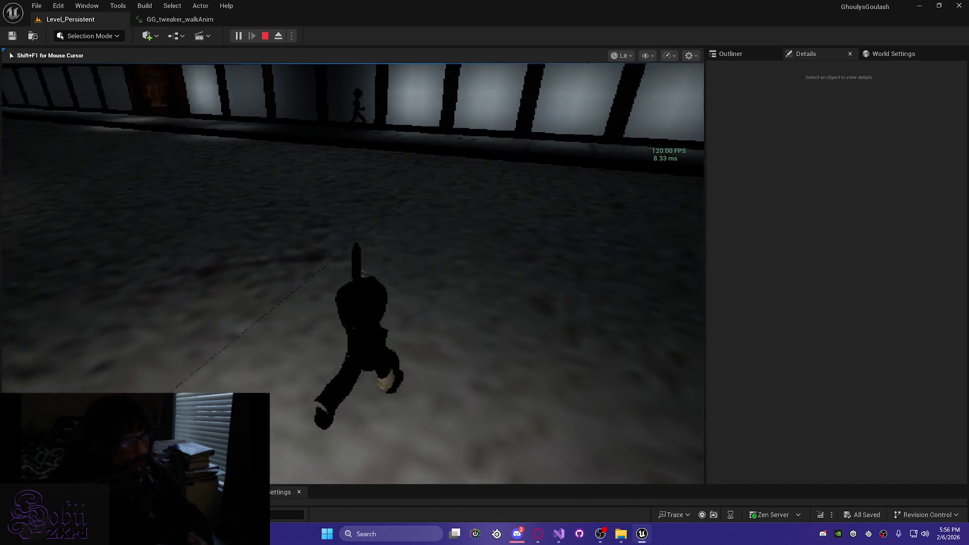
key(w)
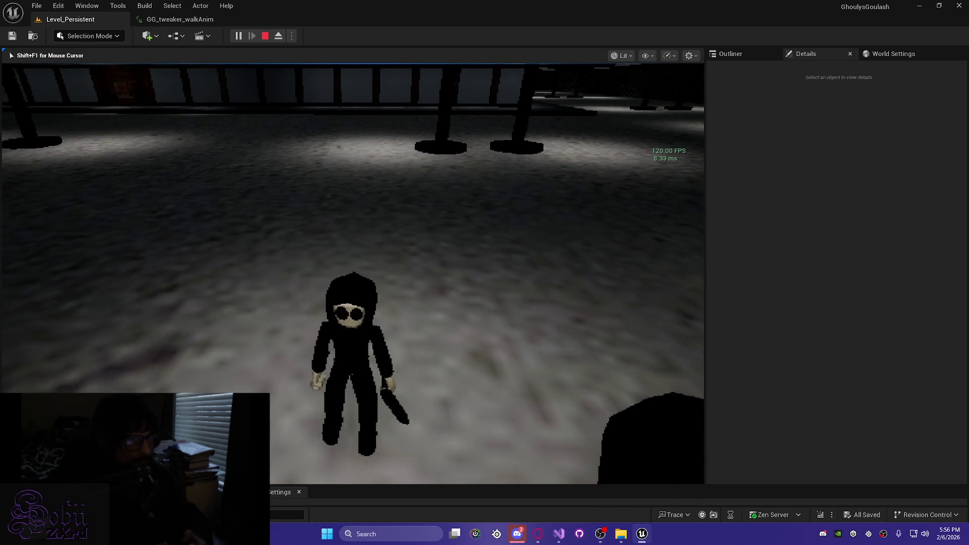
key(w)
key(w)
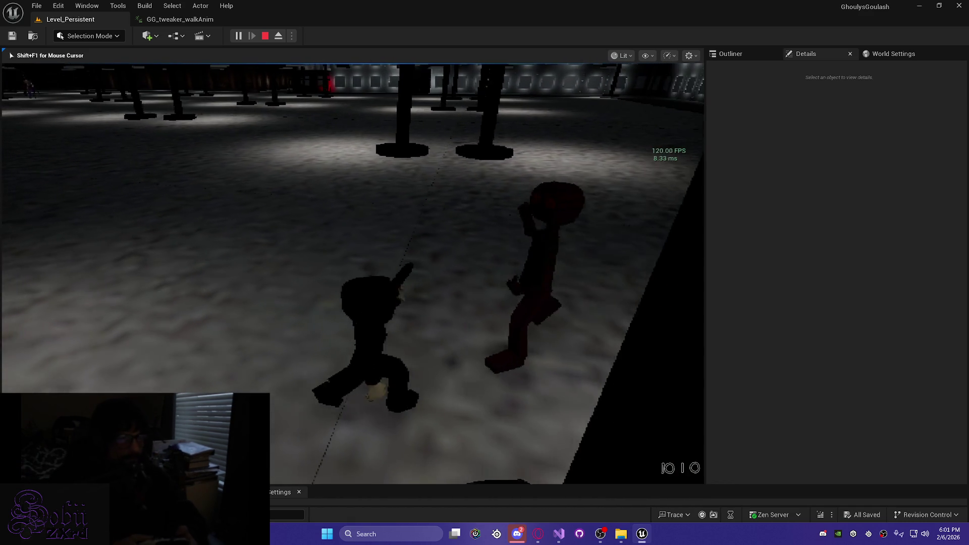
Step: Alt+Tab out of and back into the running game, then walk the character forward
key(alt+Tab)
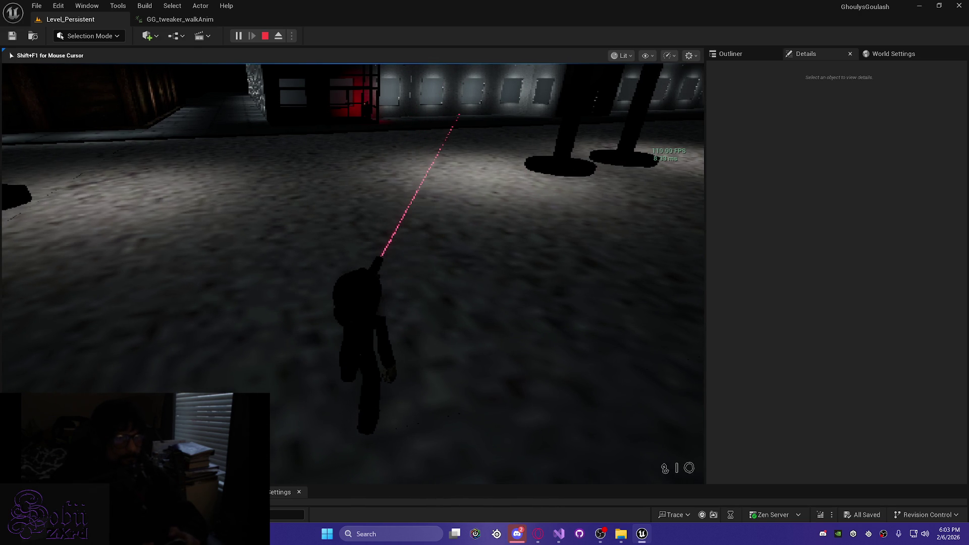
key(w)
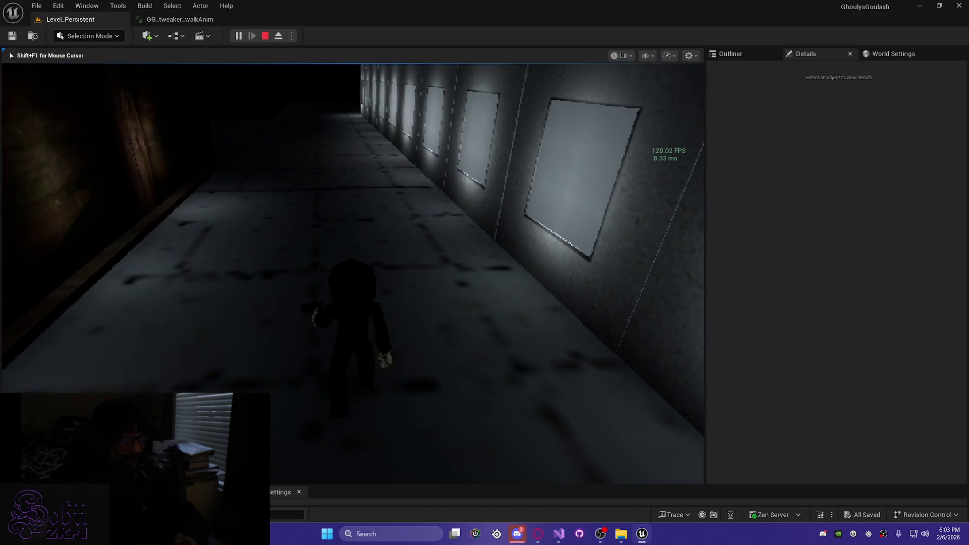
Step: Walk along the lit hallway wall with framed panels and round the corner
key(w)
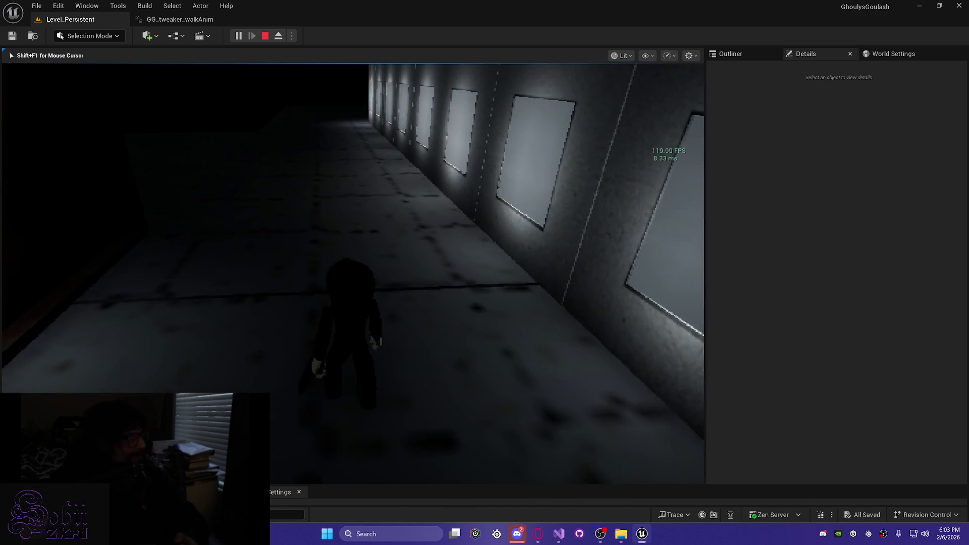
key(w)
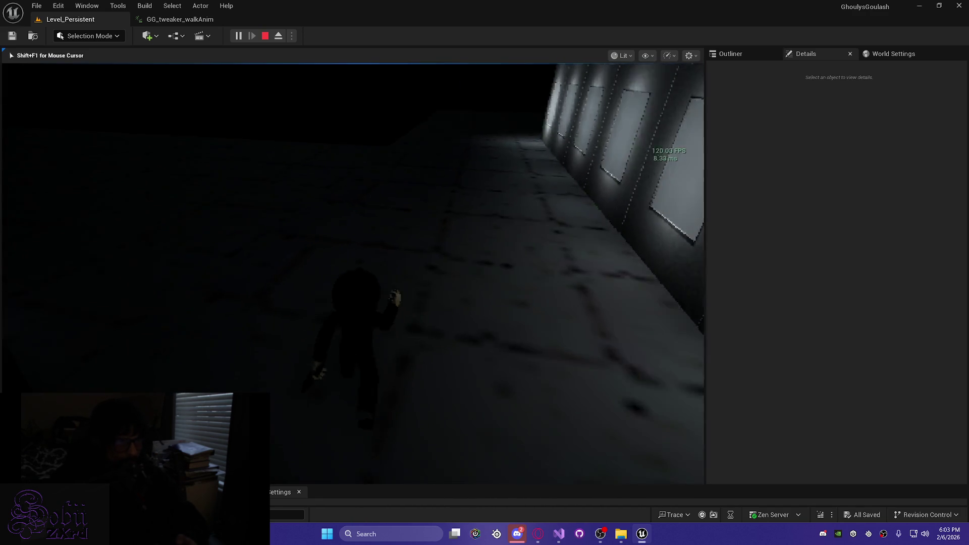
key(w)
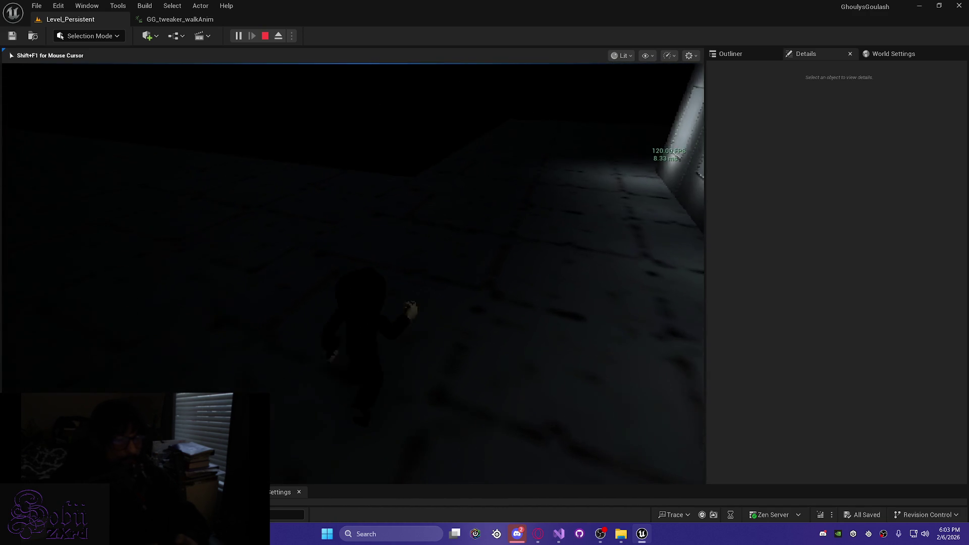
key(w)
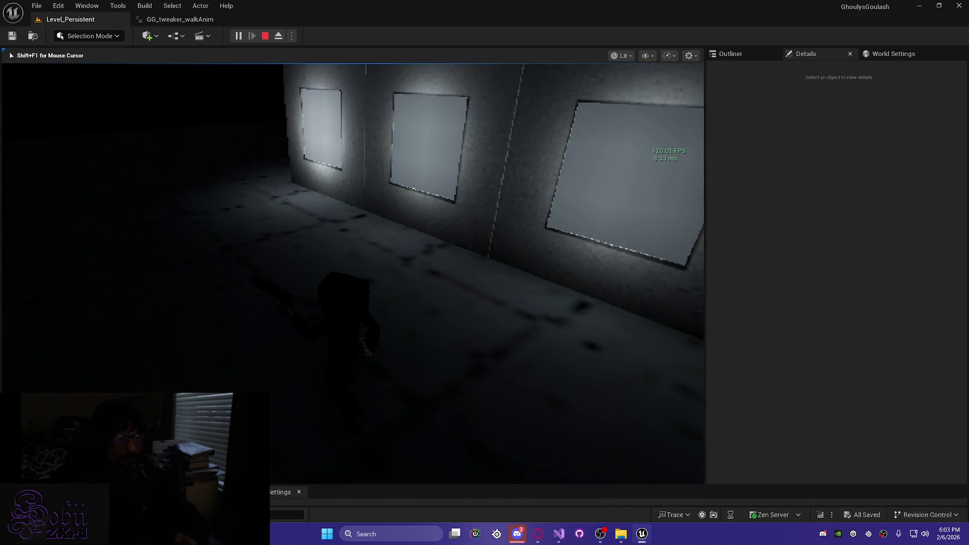
key(w)
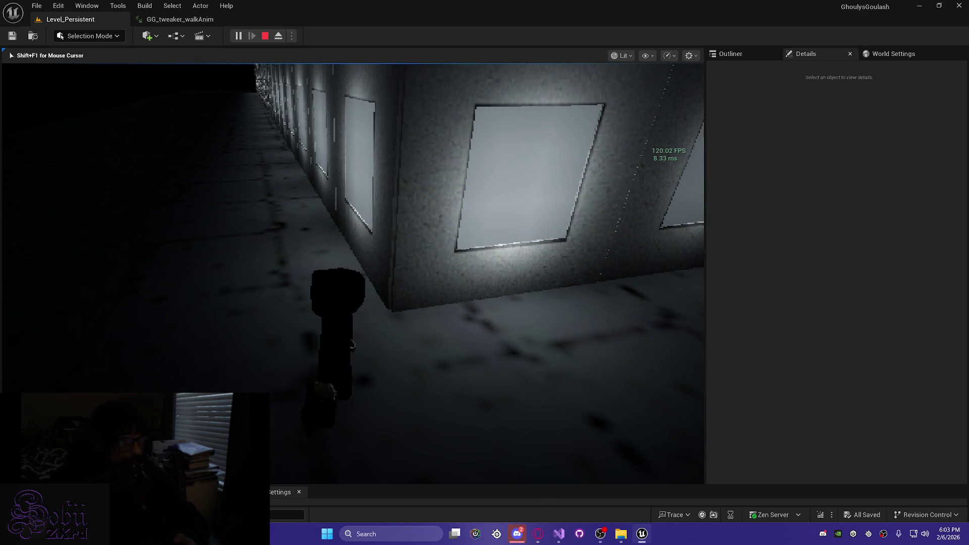
key(w)
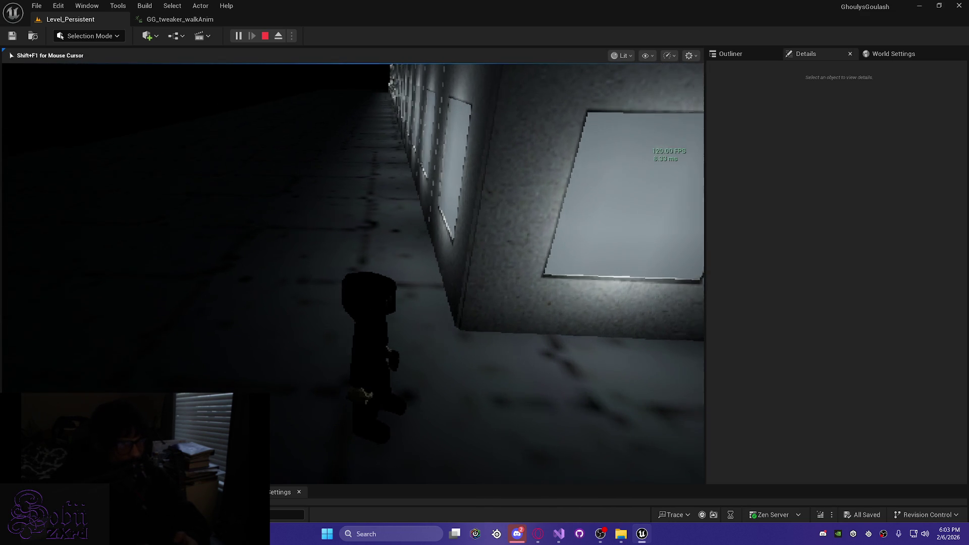
key(w)
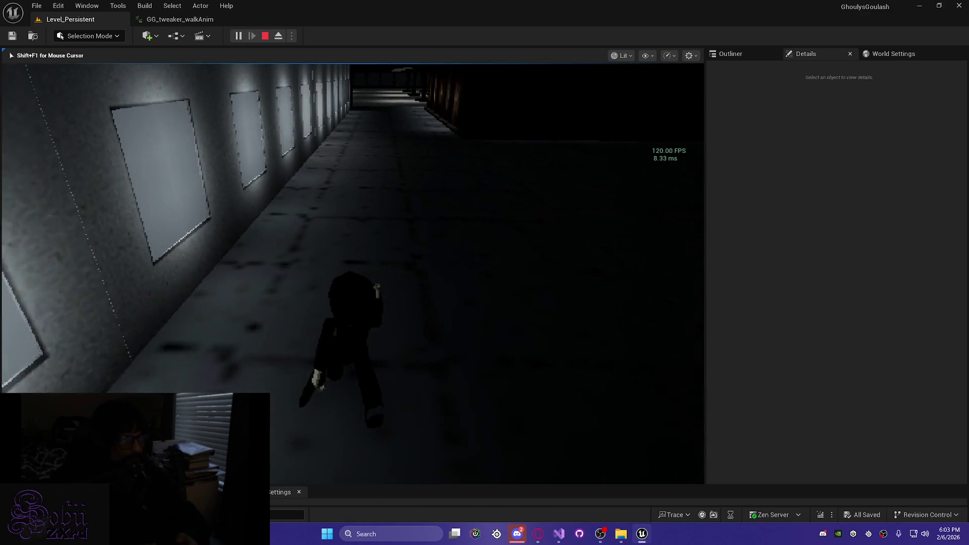
Step: Continue down the corridor past the lit panels and brick wall into the pillared hall
key(w)
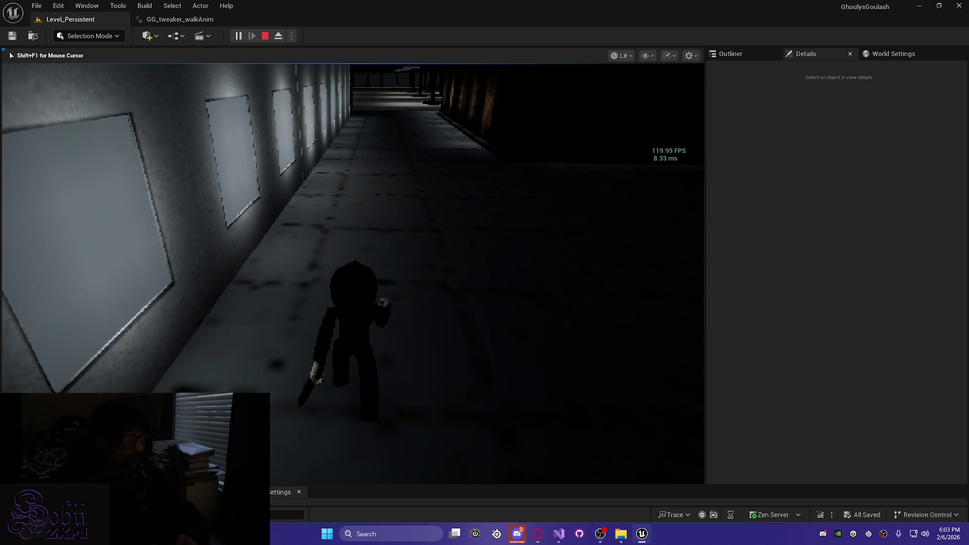
key(w)
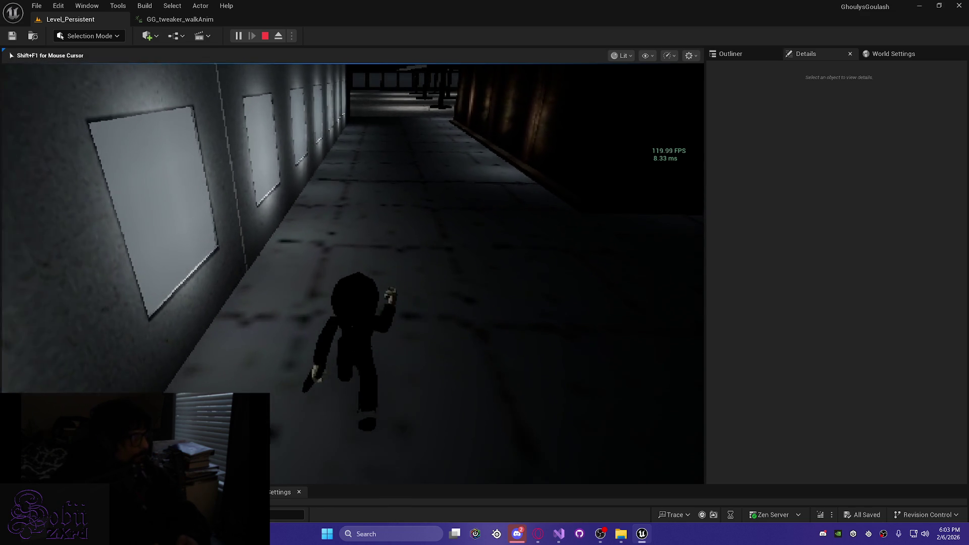
key(w)
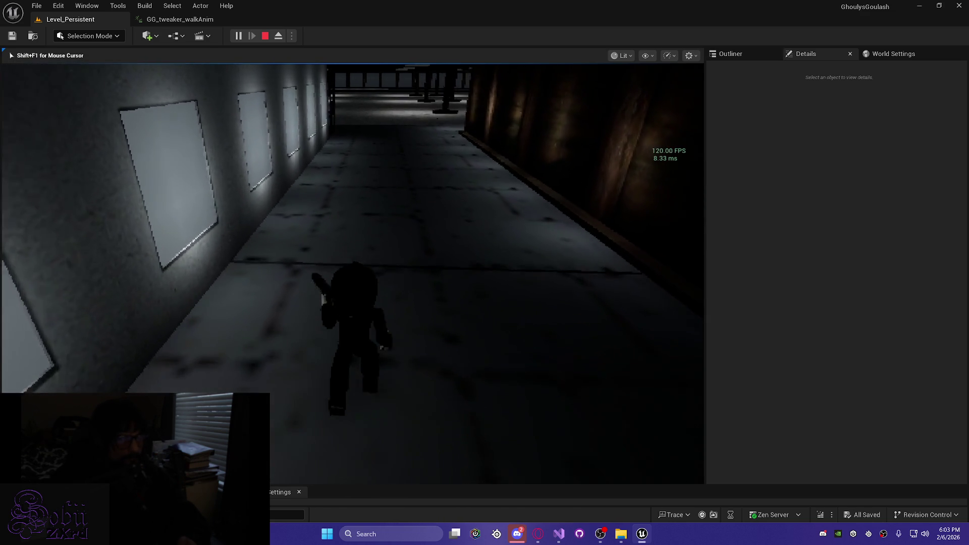
key(w)
key(w)
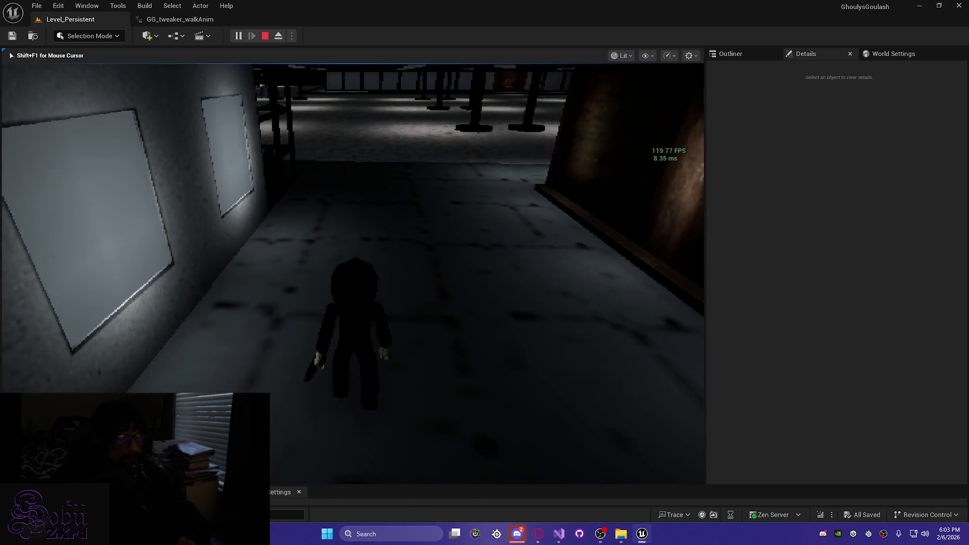
key(w)
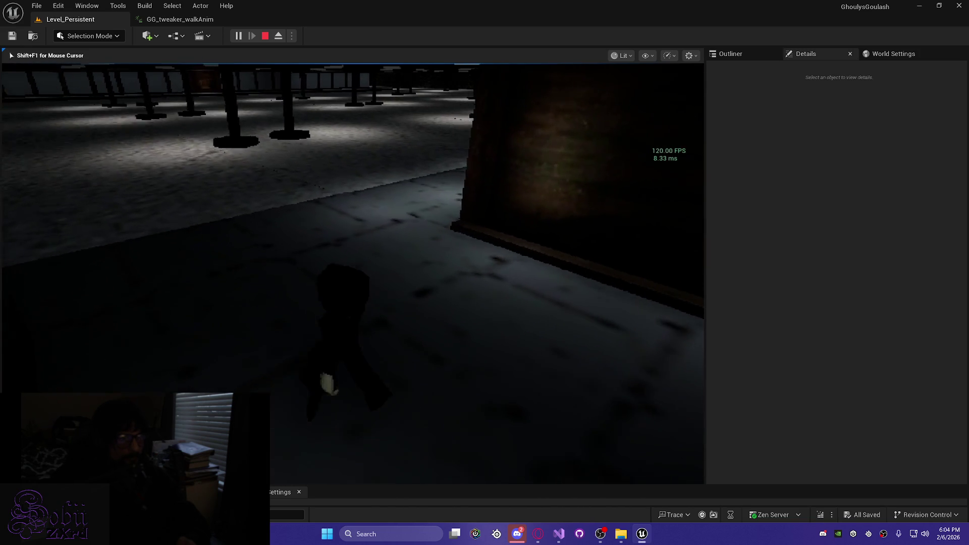
key(w)
key(w)
key(w)
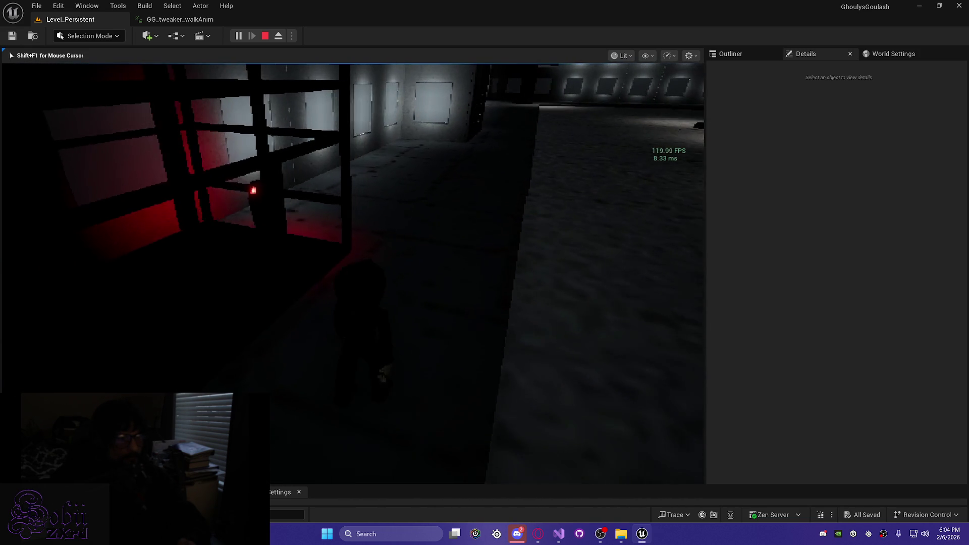
key(w)
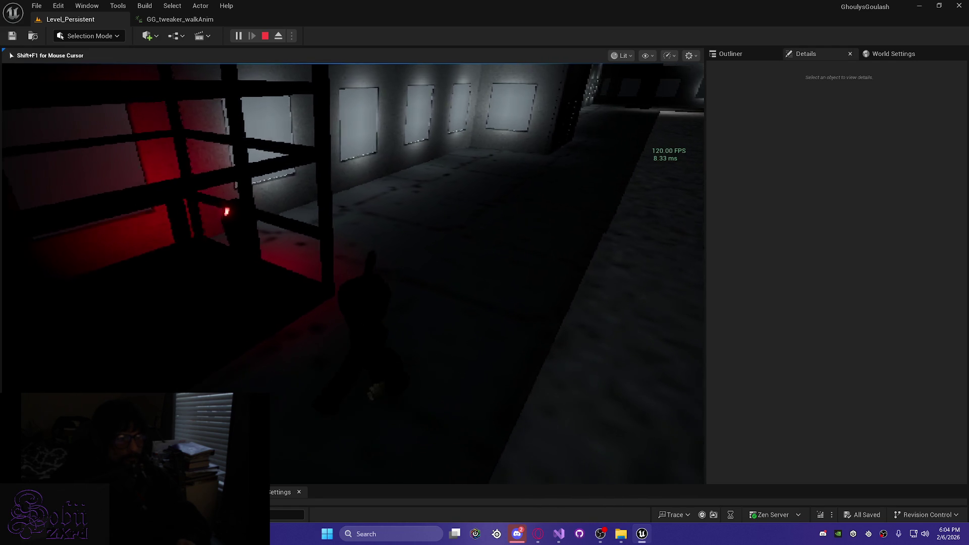
key(w)
key(w)
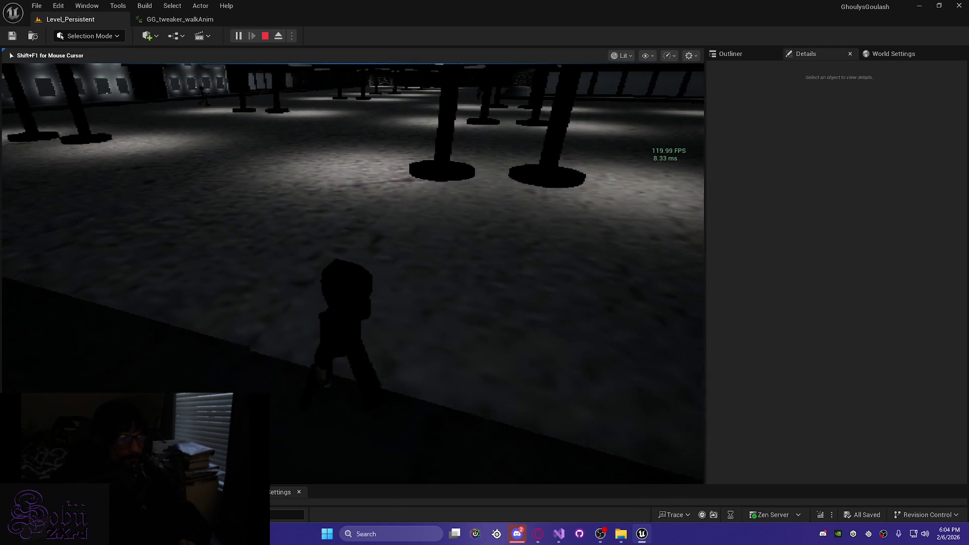
Step: Walk through the pillared hall past the tweaker NPC and watch a figure between pillars
key(w)
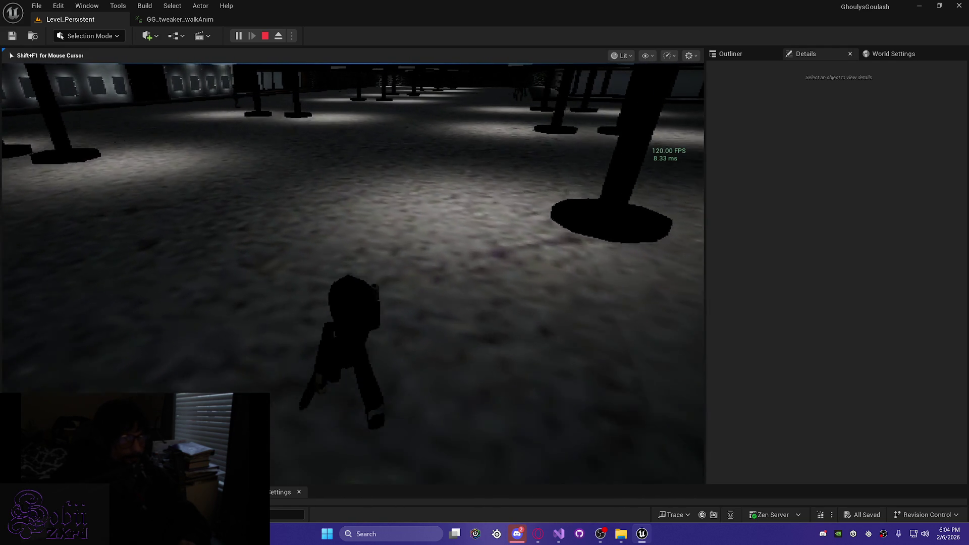
key(w)
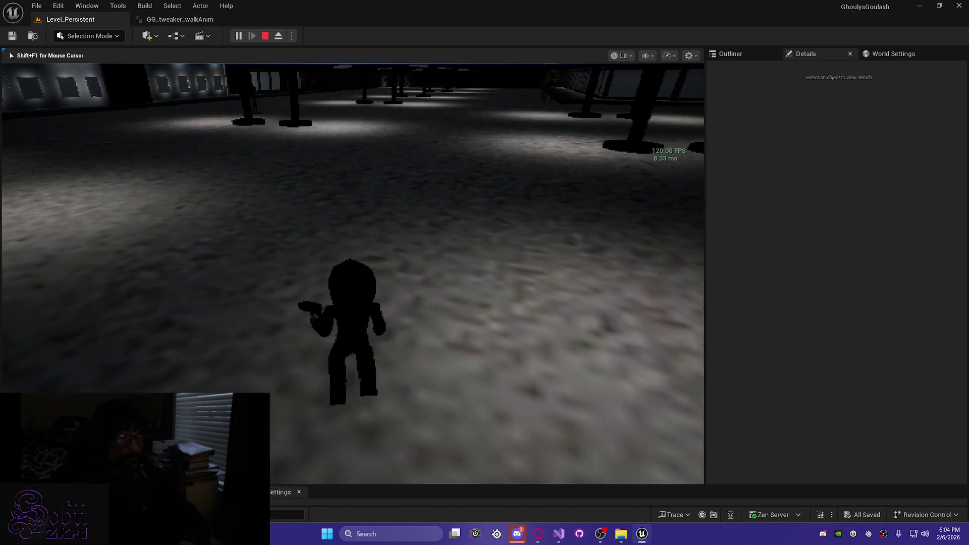
key(w)
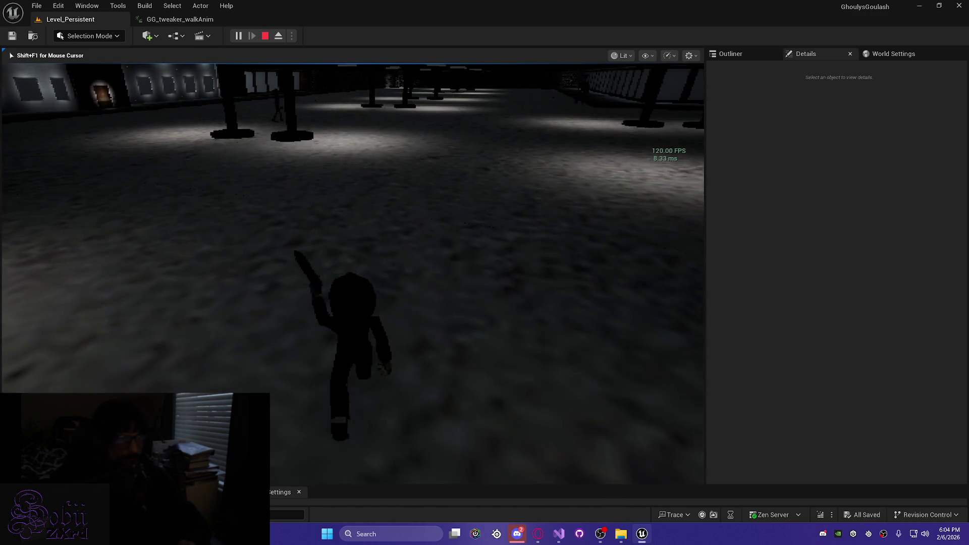
key(w)
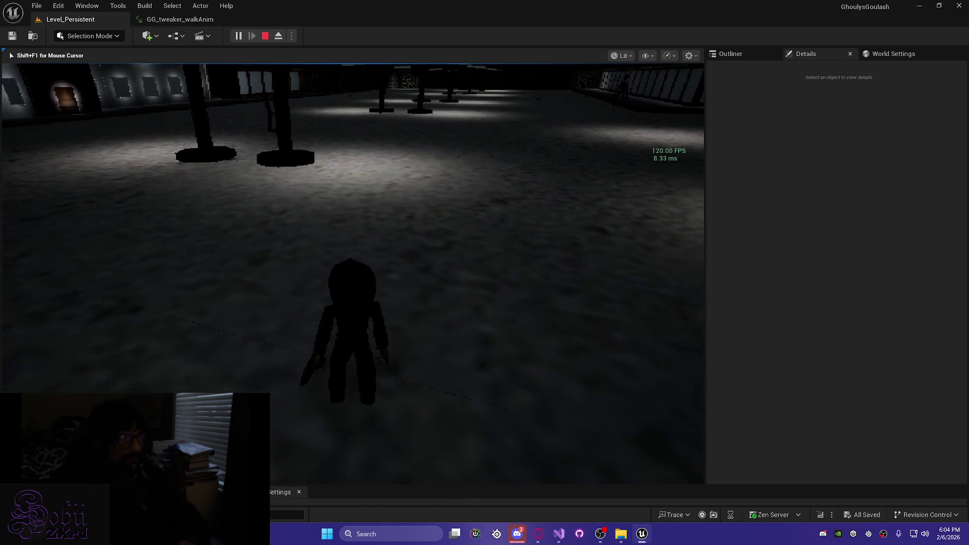
key(w)
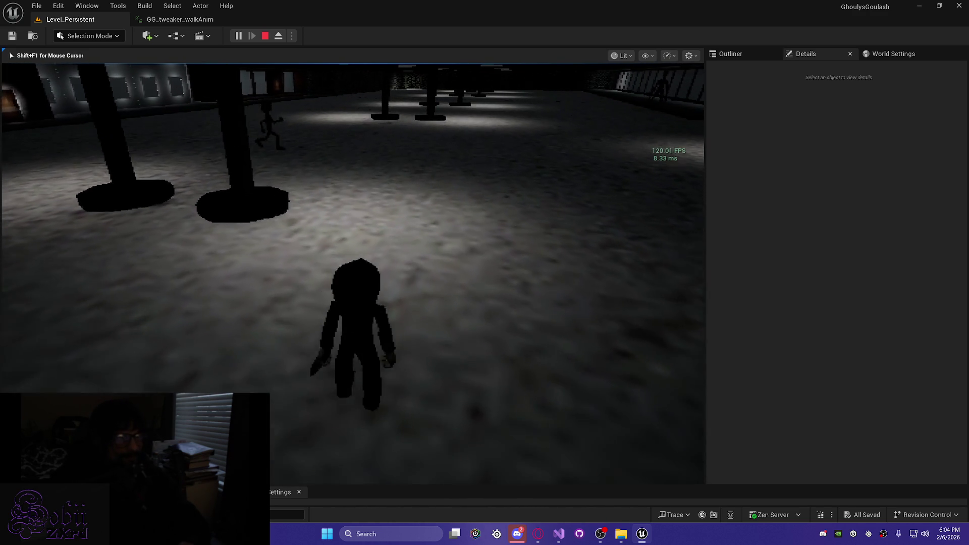
key(w)
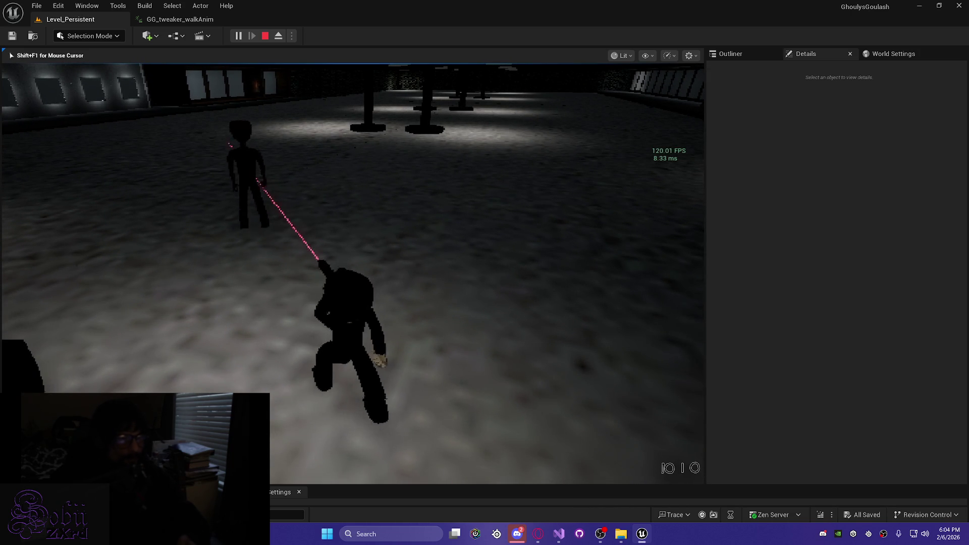
key(w)
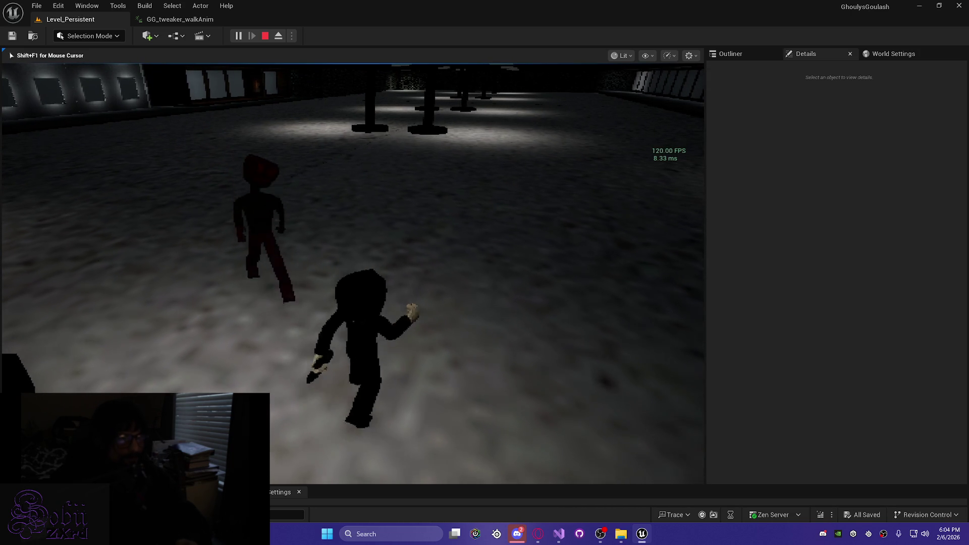
key(w)
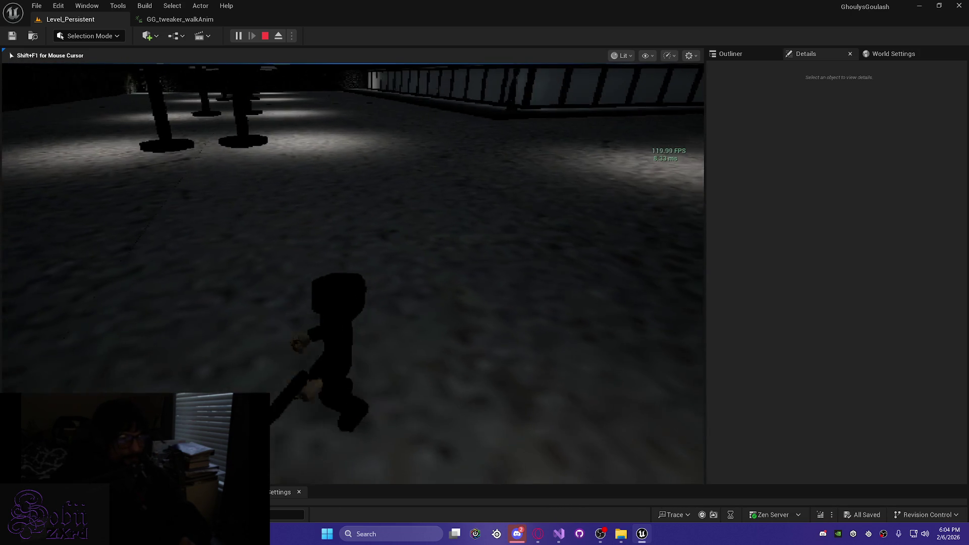
key(w)
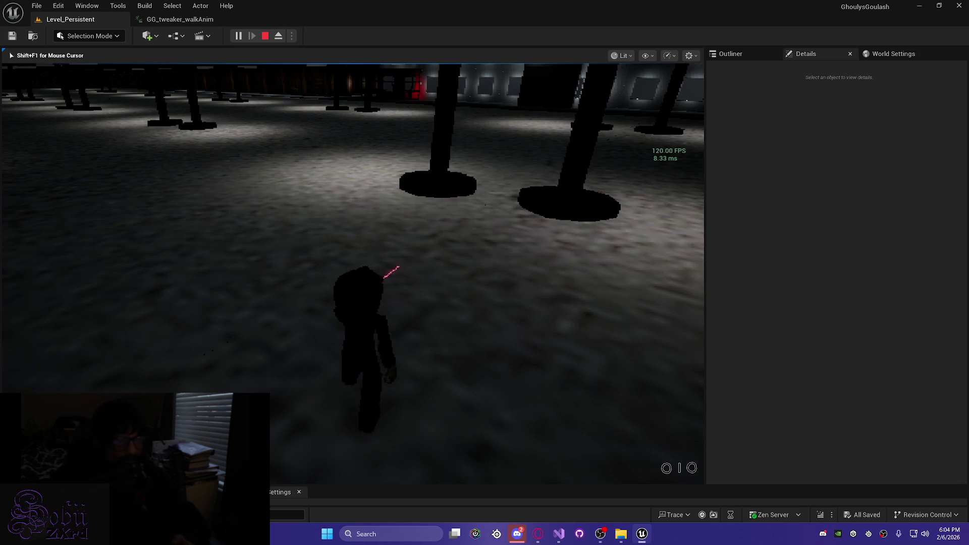
Step: Run along the lit wall panels past the doorway toward the lit door
key(w)
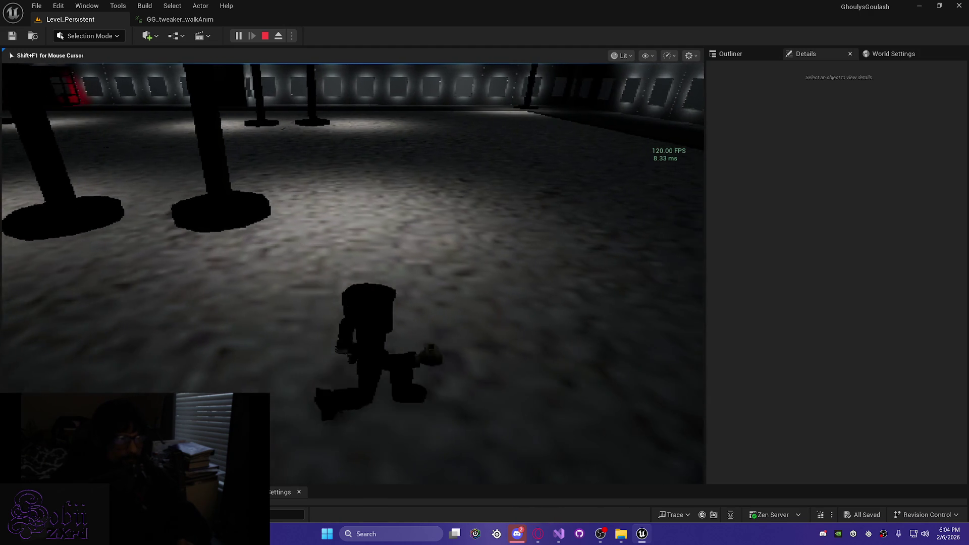
key(w)
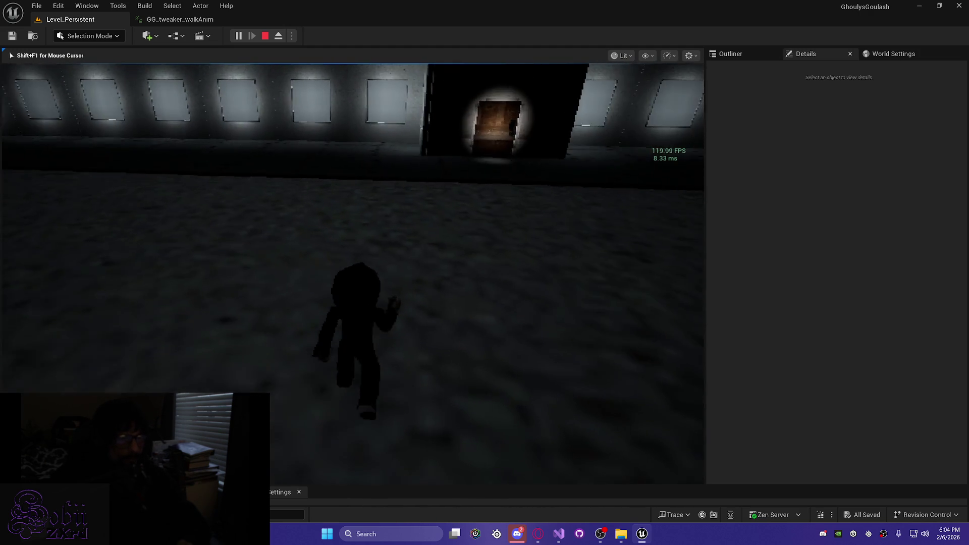
key(w)
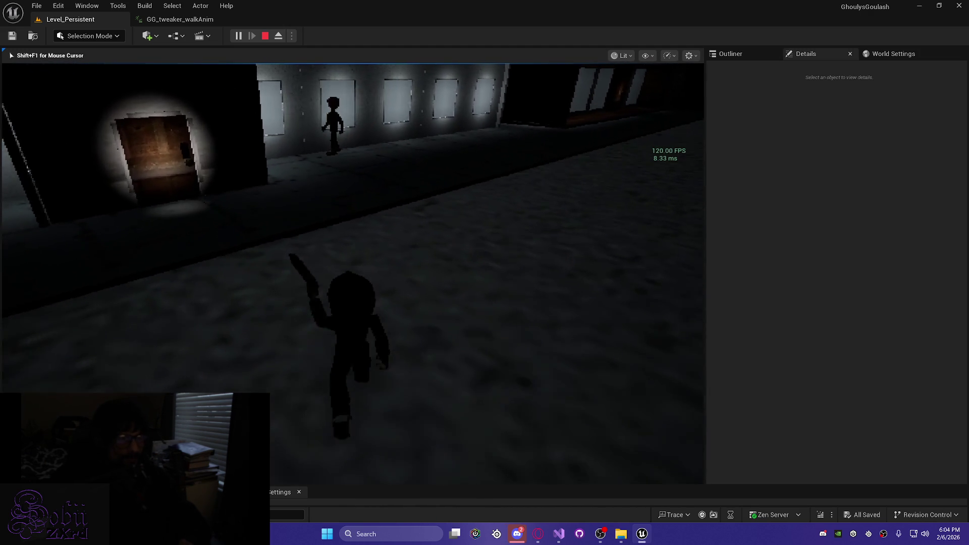
key(w)
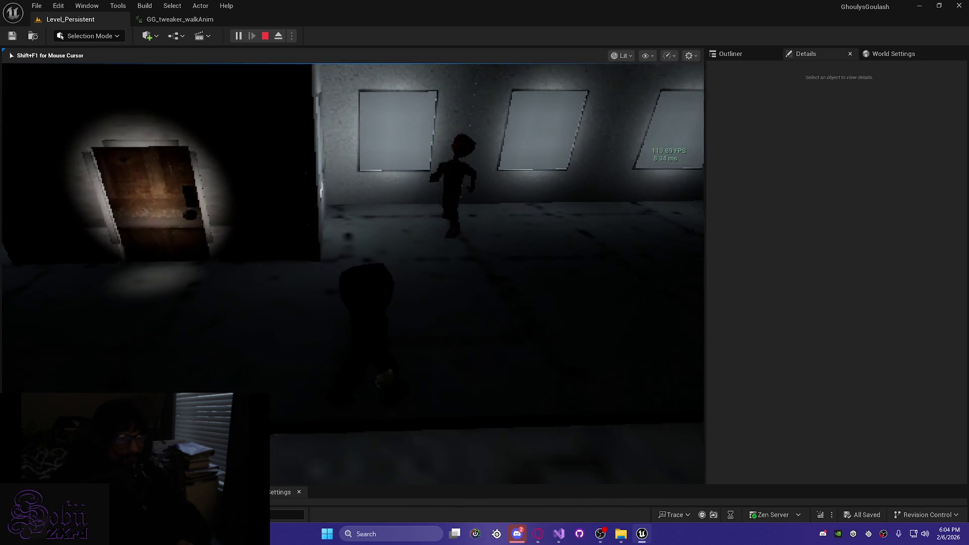
key(w)
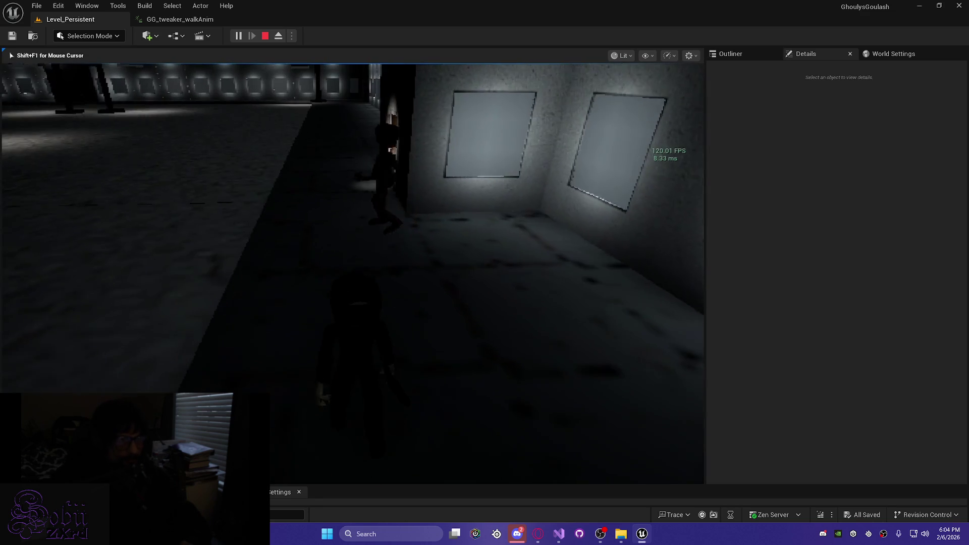
key(w)
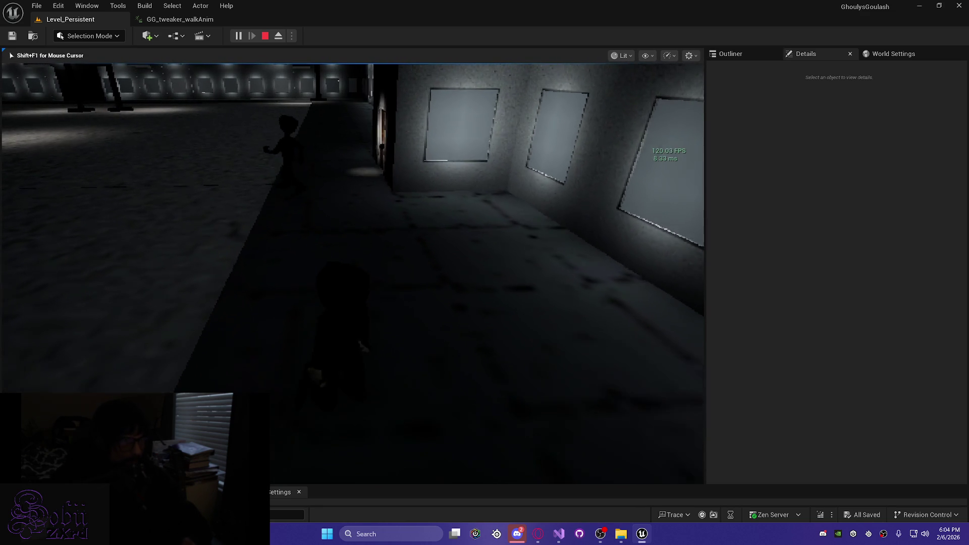
key(w)
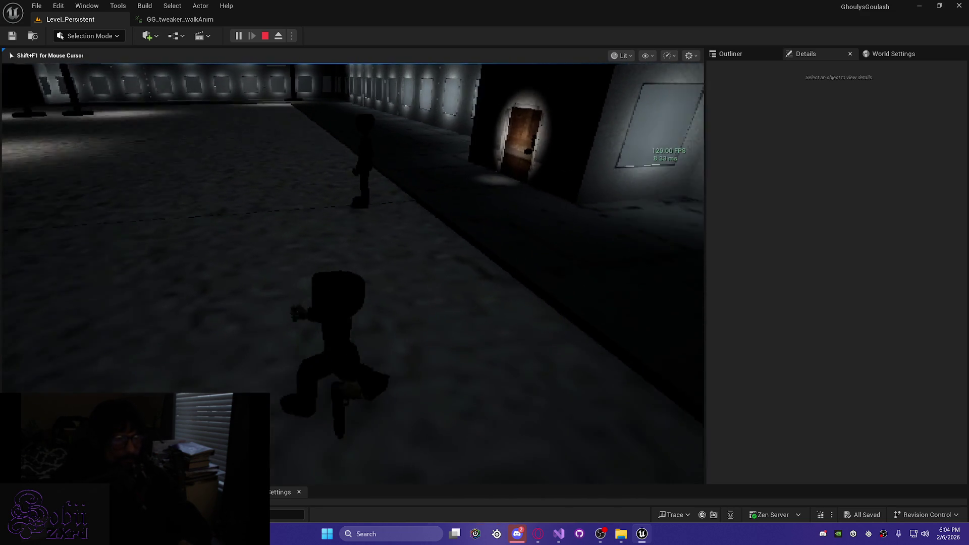
key(w)
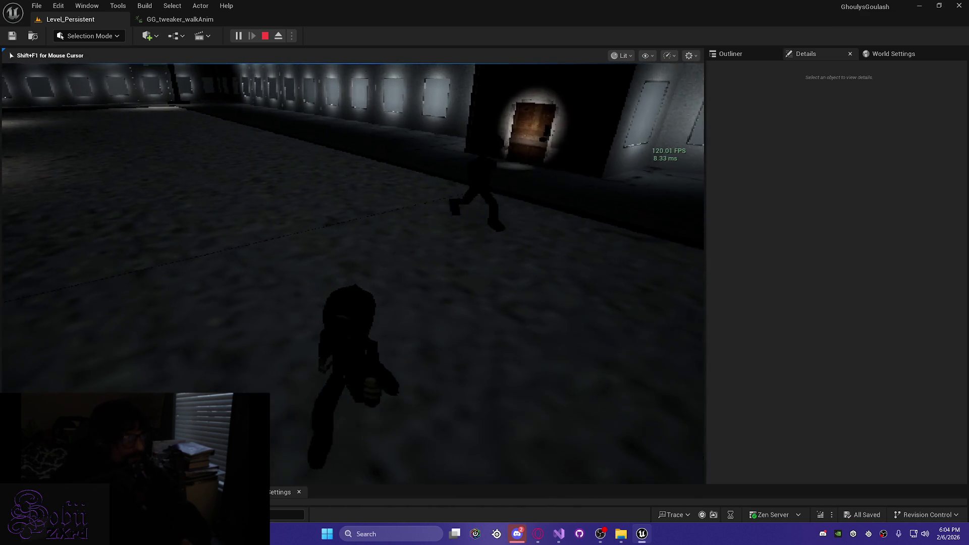
Step: Run back and forth near the lit door and past the black pillar
key(s)
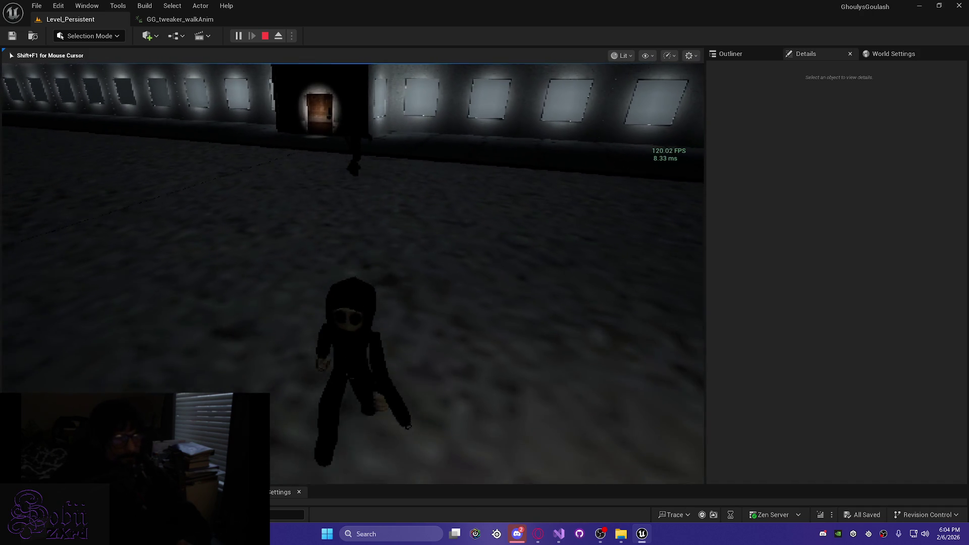
key(w)
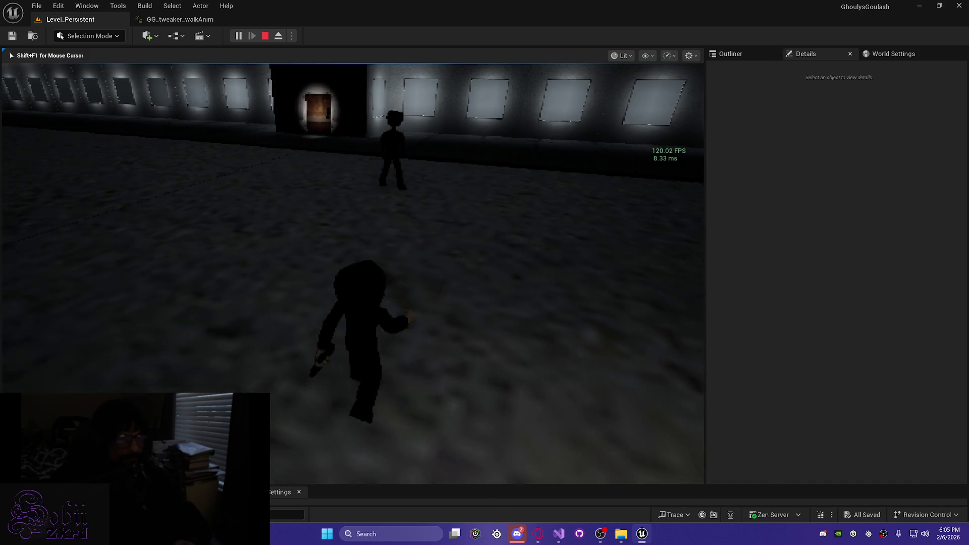
key(s)
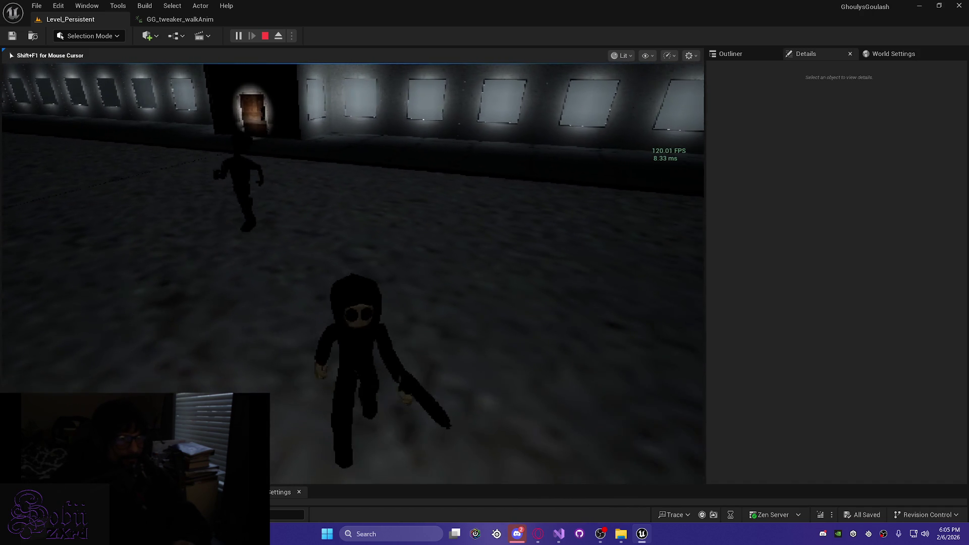
key(s)
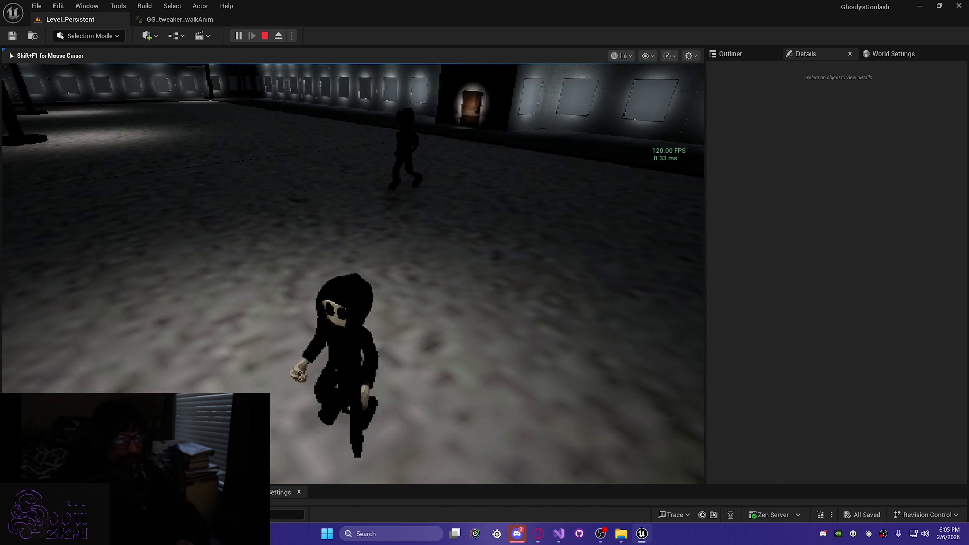
key(s)
key(w)
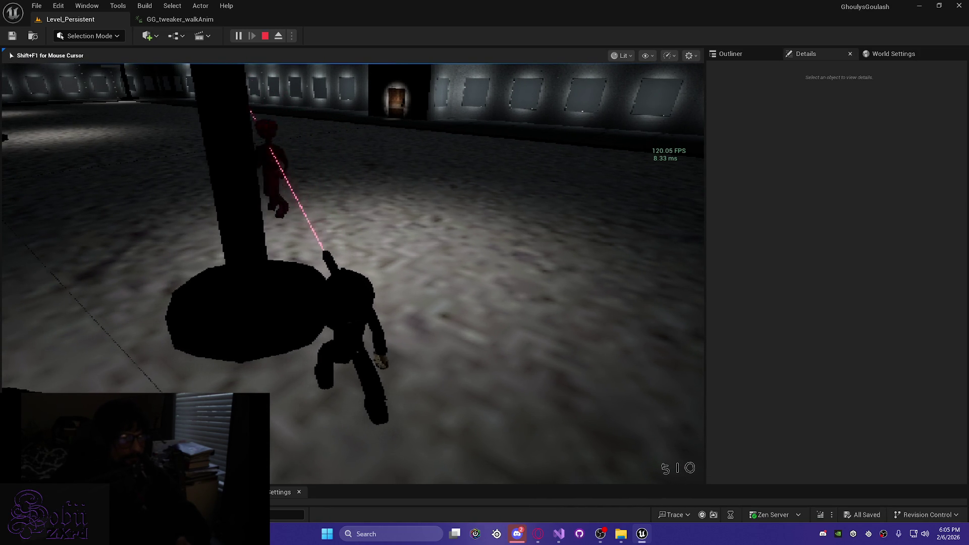
Step: Walk among the pillars, draw the laser gun with 2, and shoot the red tweaker NPC
key(w)
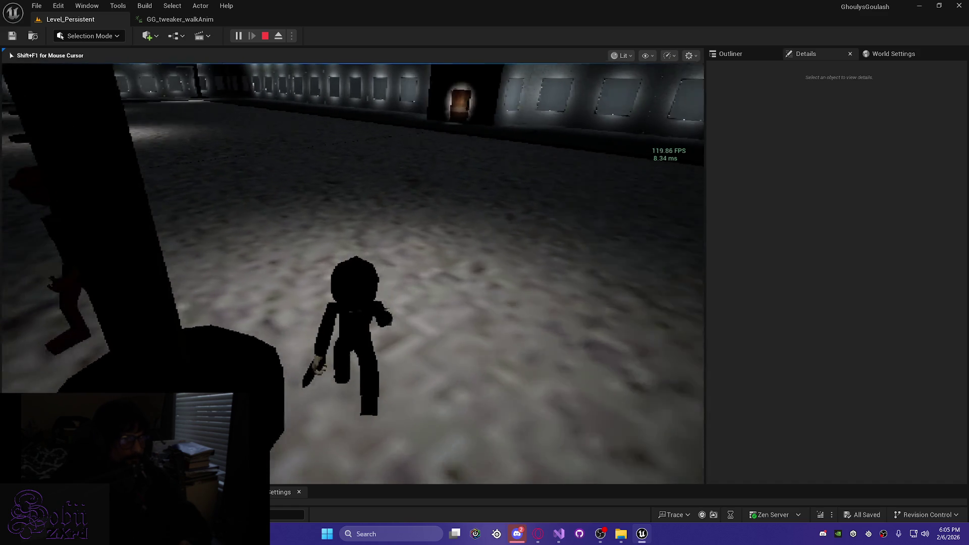
key(w)
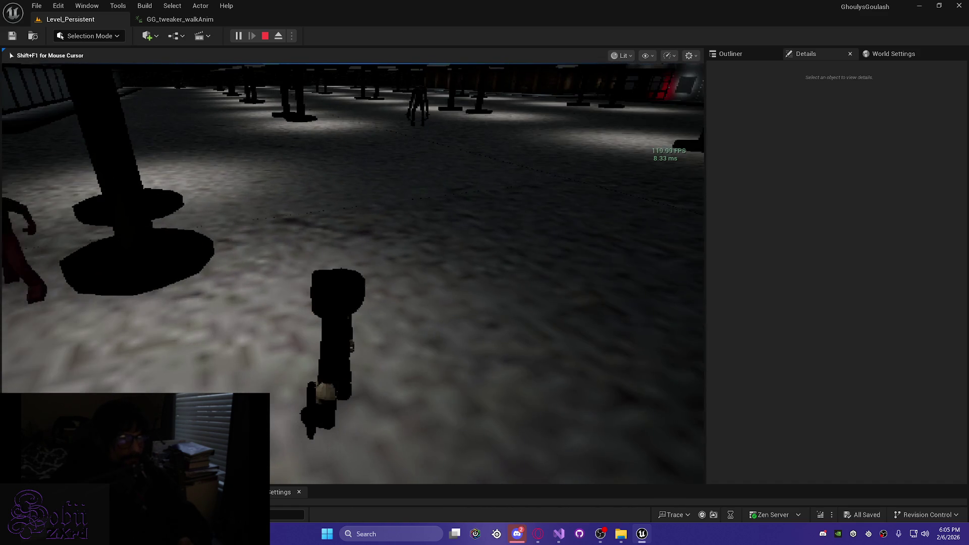
key(2)
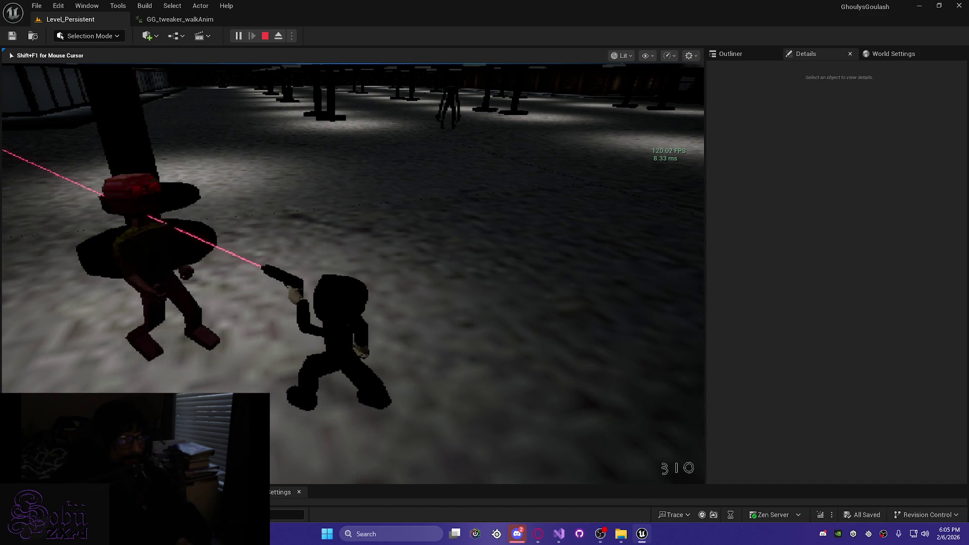
click(352, 273)
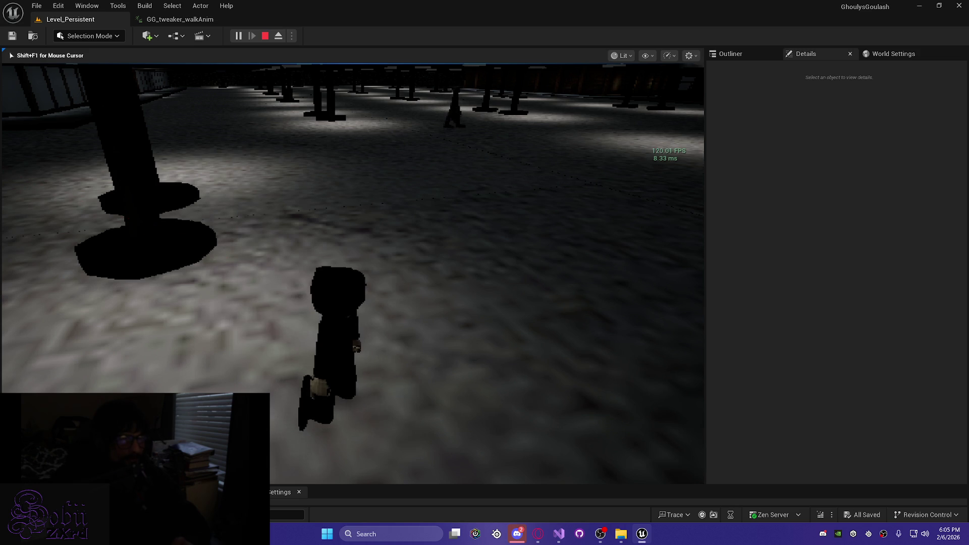
key(w)
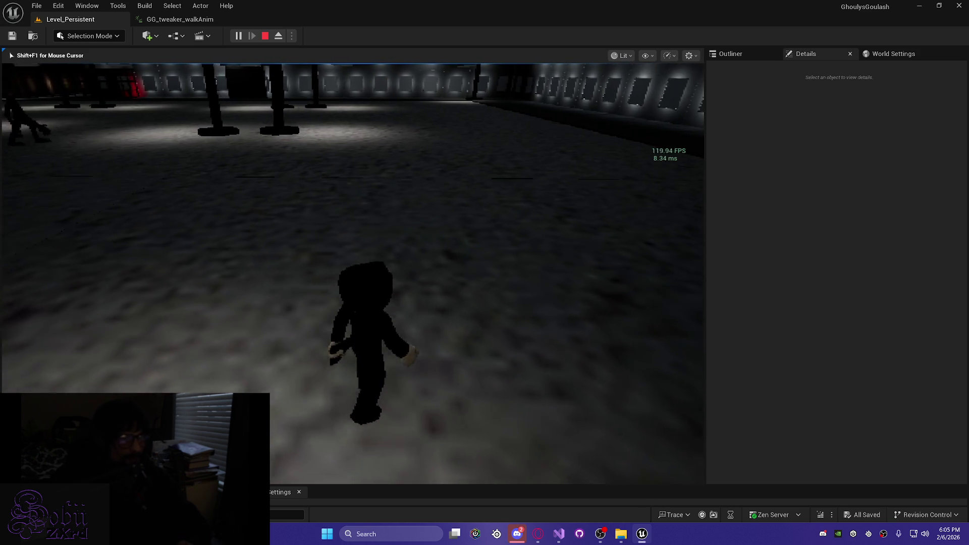
Step: Jump, walk up to the lit door and open it with E
key(space)
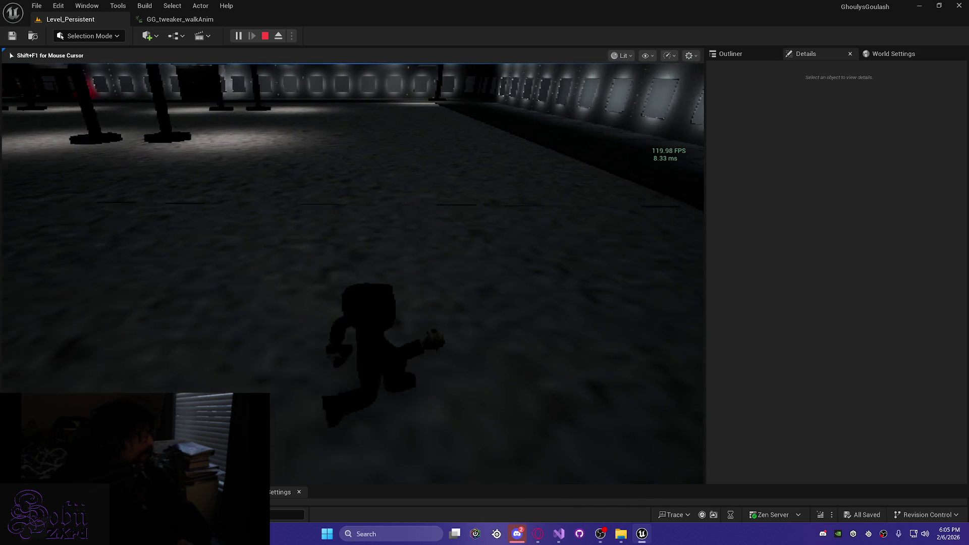
key(w)
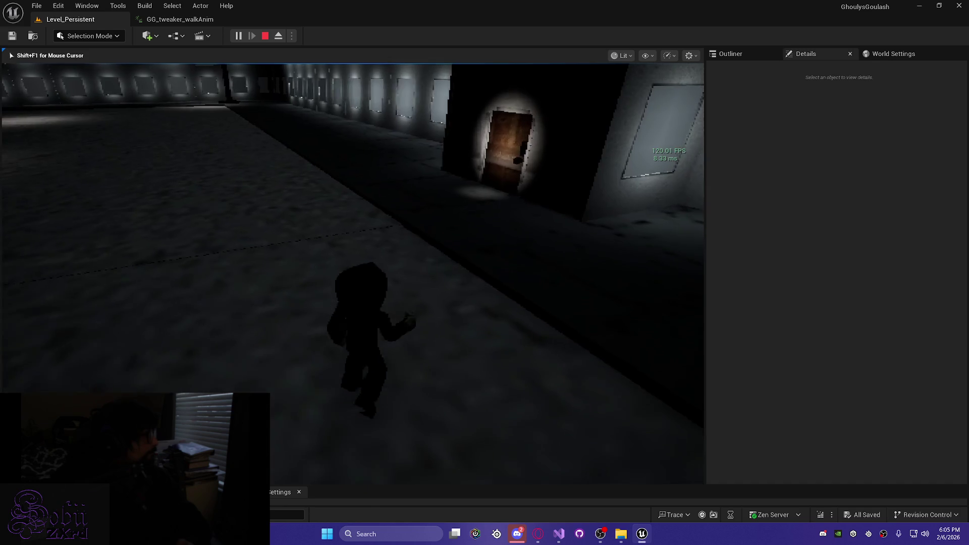
key(w)
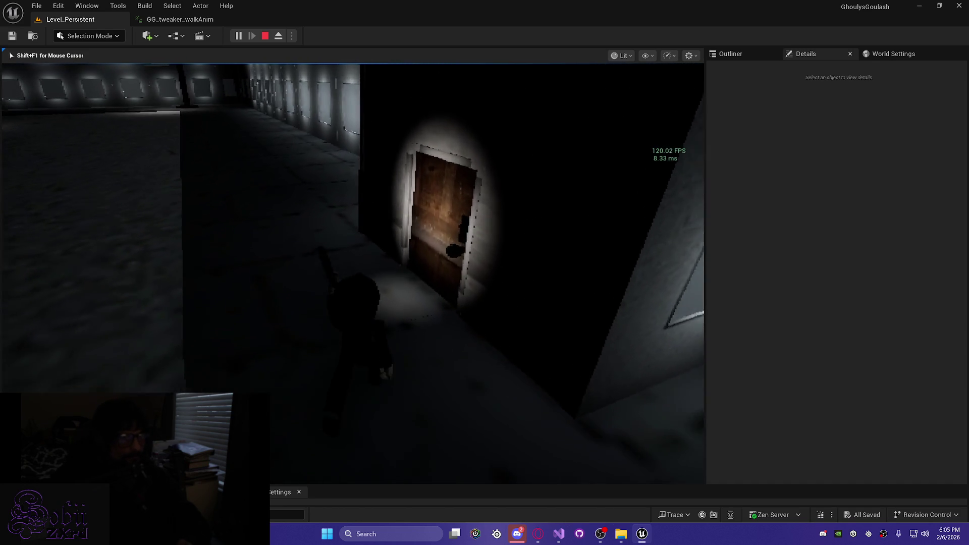
key(e)
Step: Walk into the chair room and back out, then stop the play-test with Shift+F1 and Esc
key(w)
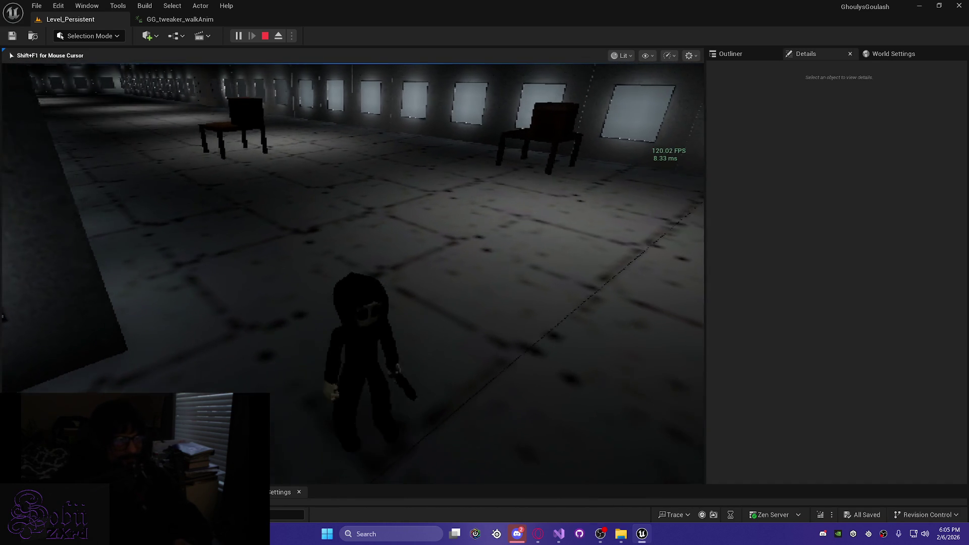
key(w)
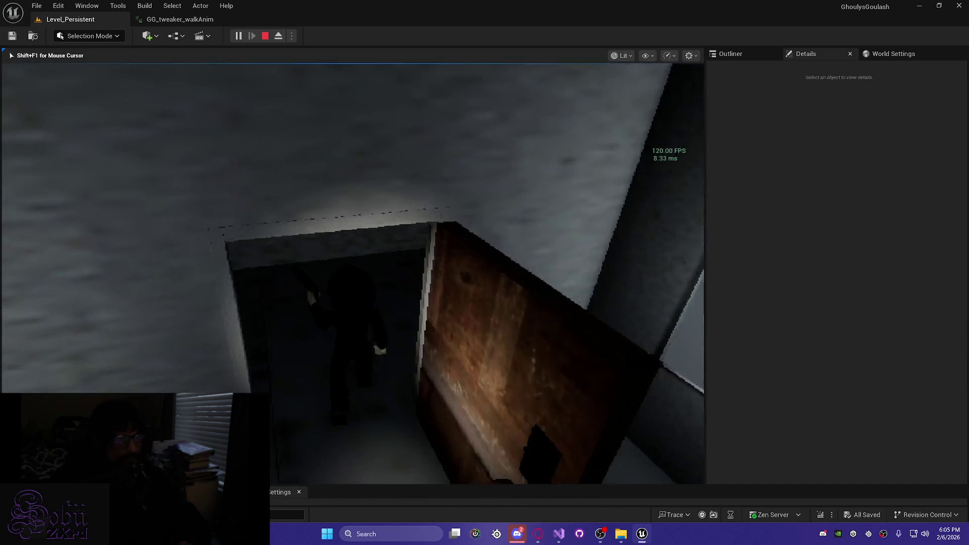
key(w)
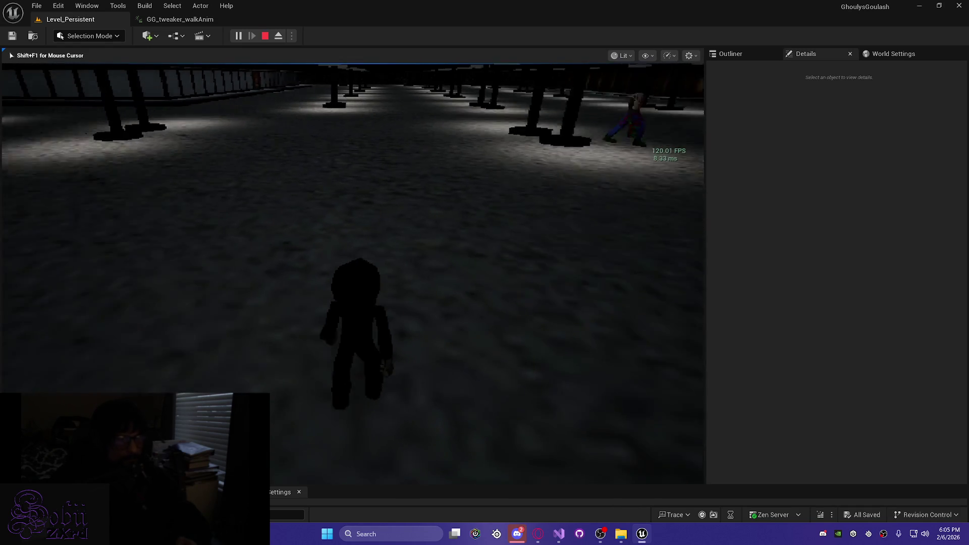
key(shift+F1)
key(Escape)
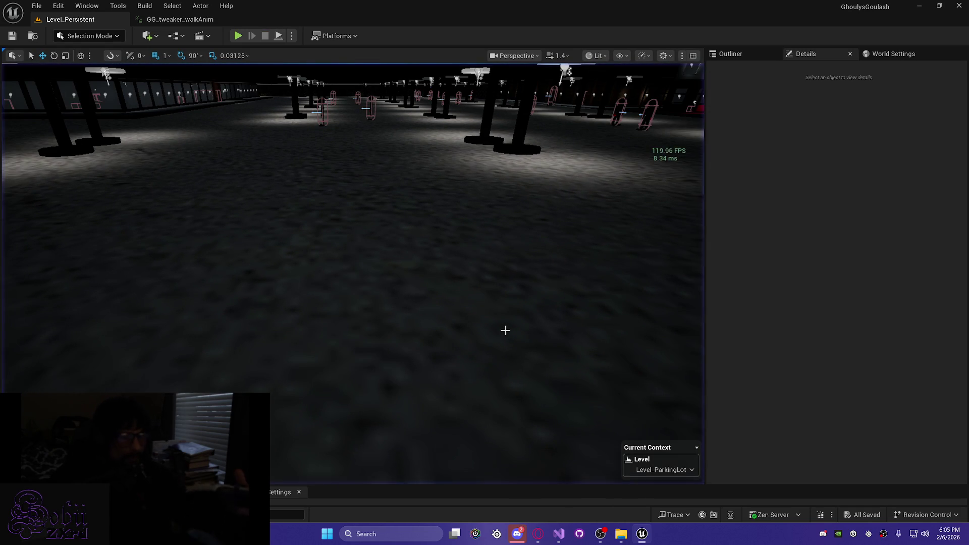
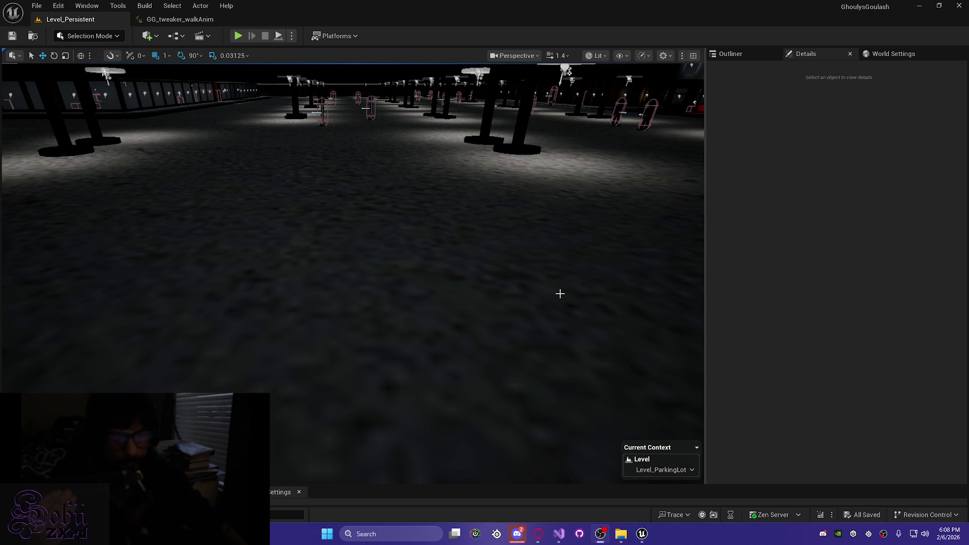
Step: Fly the camera toward the parking hall floor and set Level_Persistent as the current level
drag(368, 274, 340, 227)
key(ctrl+shift+h)
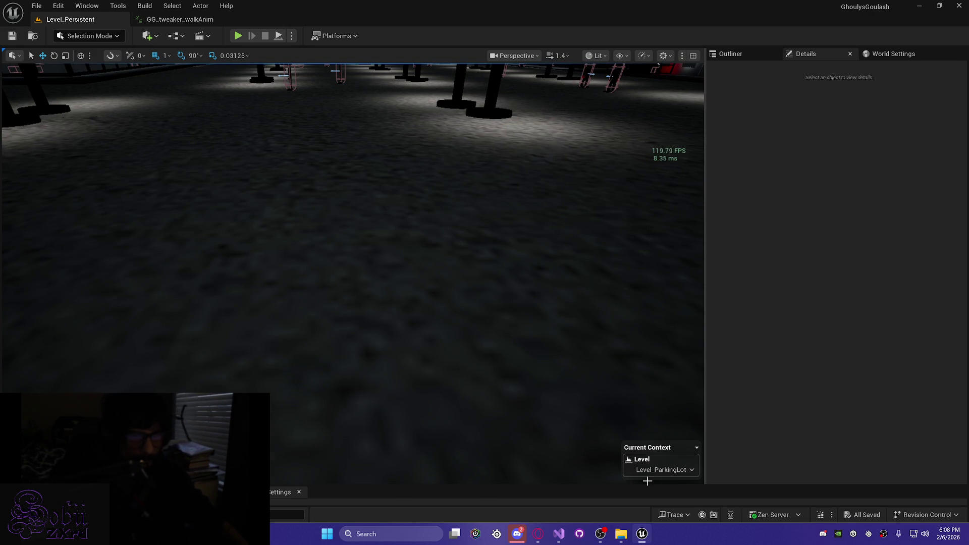
click(666, 470)
click(666, 484)
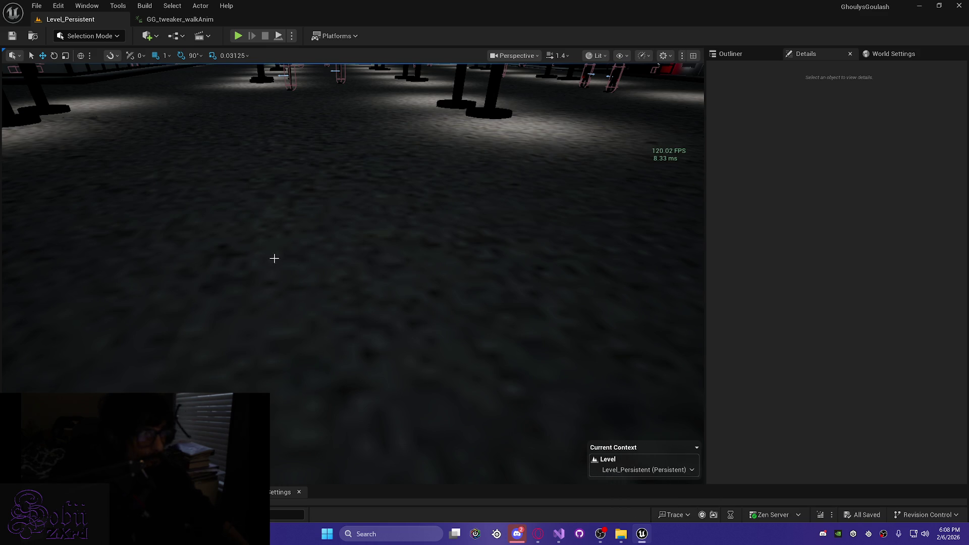
Step: Tilt the view up, briefly switch to Level_PrologueForest, then restore Level_Persistent as current
drag(383, 339, 357, 309)
click(646, 470)
click(651, 509)
drag(350, 273, 350, 257)
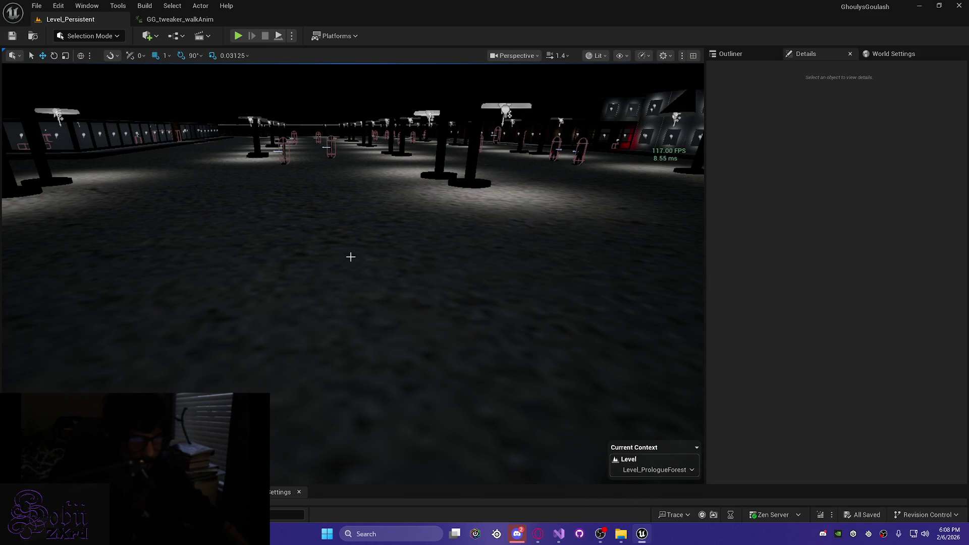
click(666, 464)
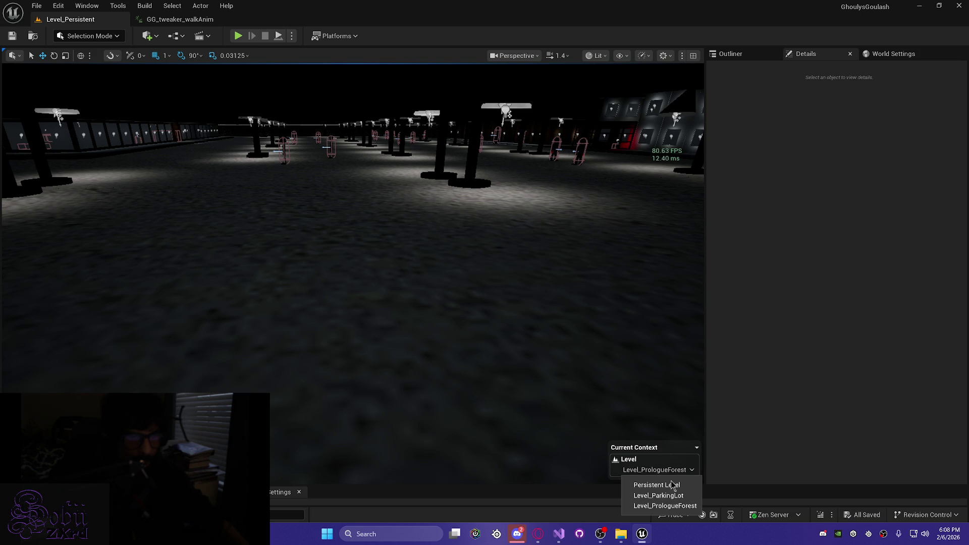
click(666, 483)
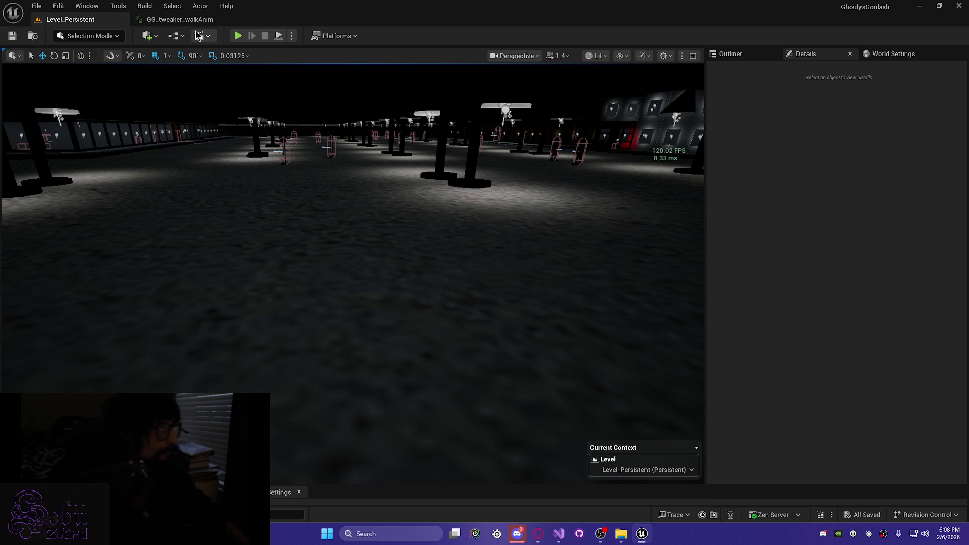
click(188, 22)
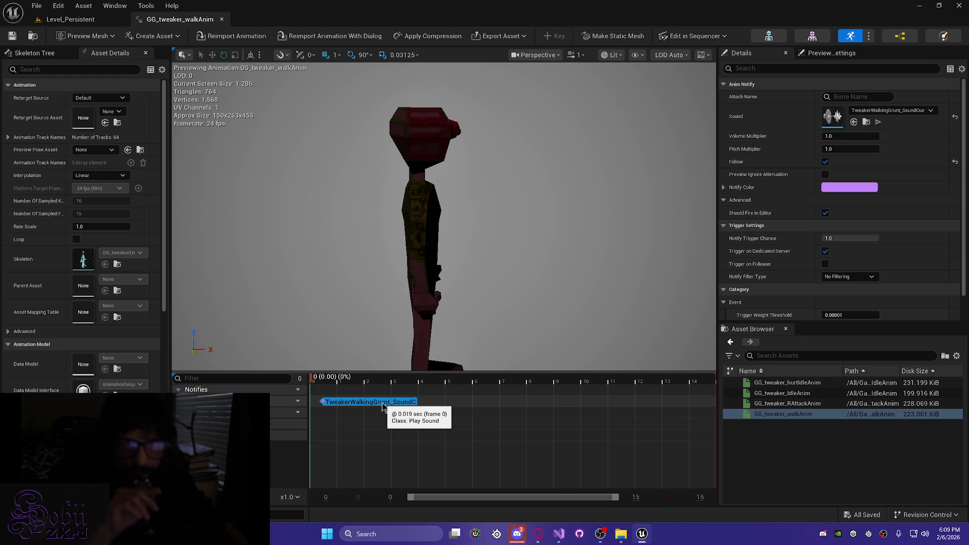
Step: Attach the grunt sound notify to Head_skull, save GG_tweaker_walkAnim, and return to the level tab
click(847, 96)
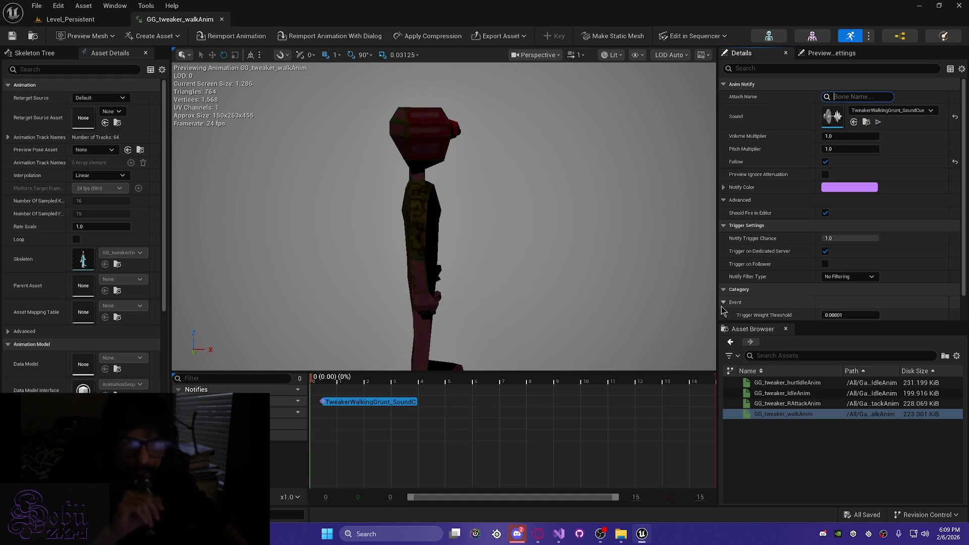
text(head)
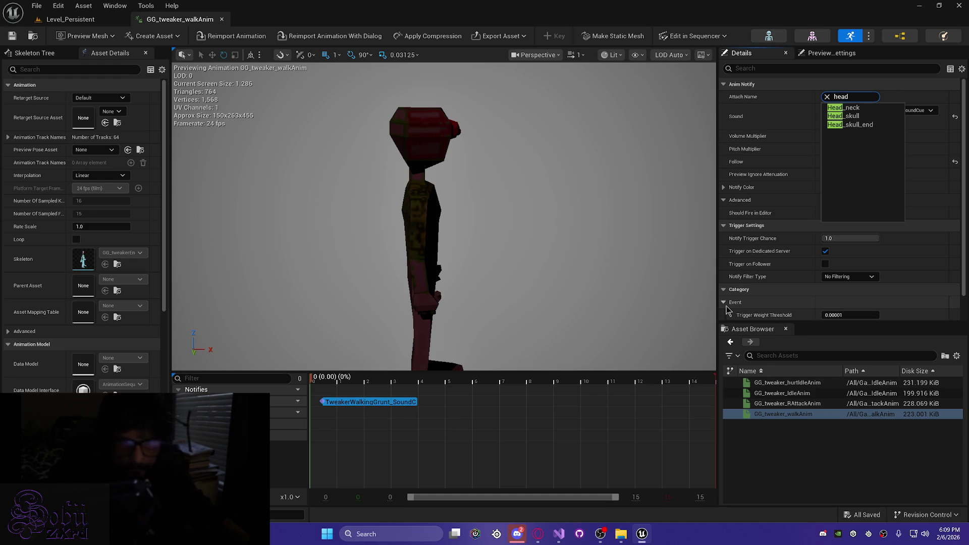
click(852, 116)
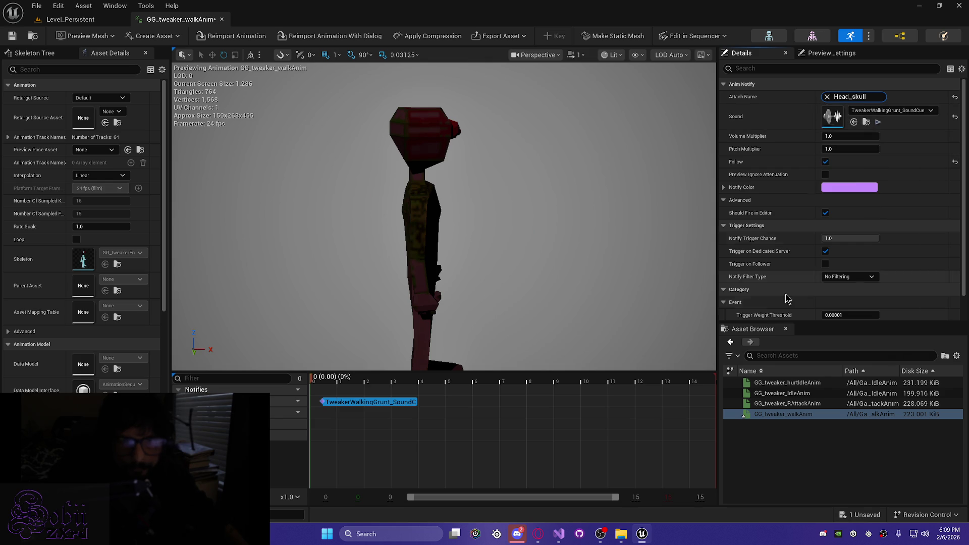
click(13, 35)
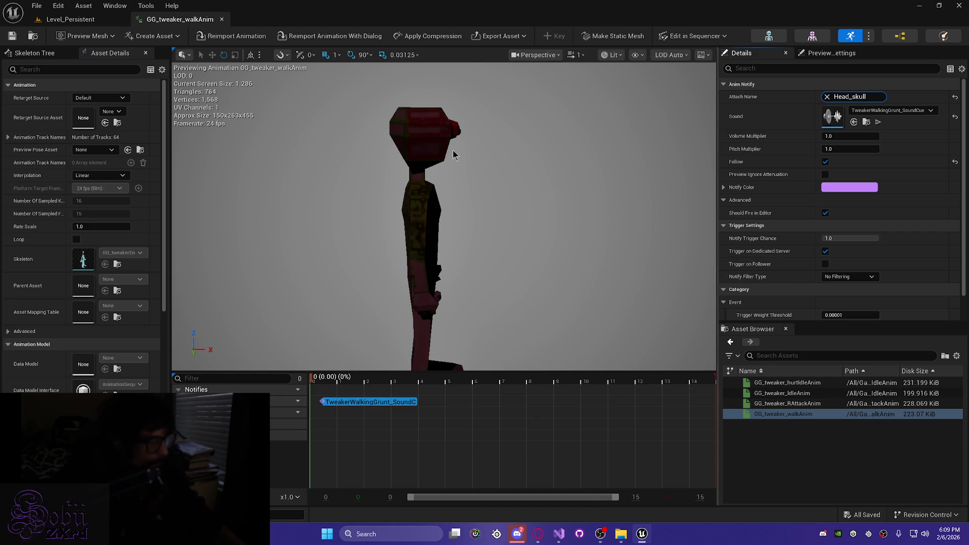
click(12, 36)
click(93, 22)
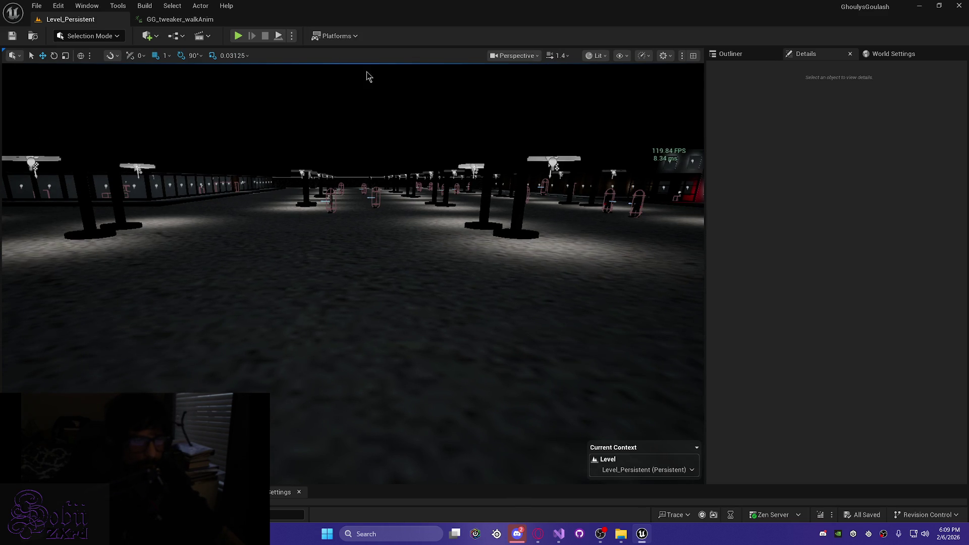
Step: Package the project via Platforms > Windows > Package Project into GhoulysGoulash_shippingBuildDump
click(331, 36)
mouse_move(364, 166)
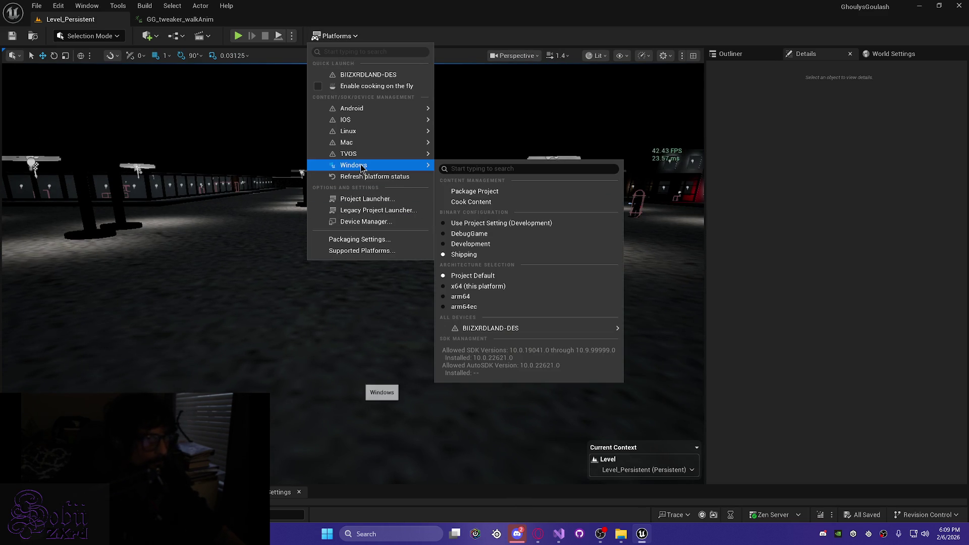
click(483, 192)
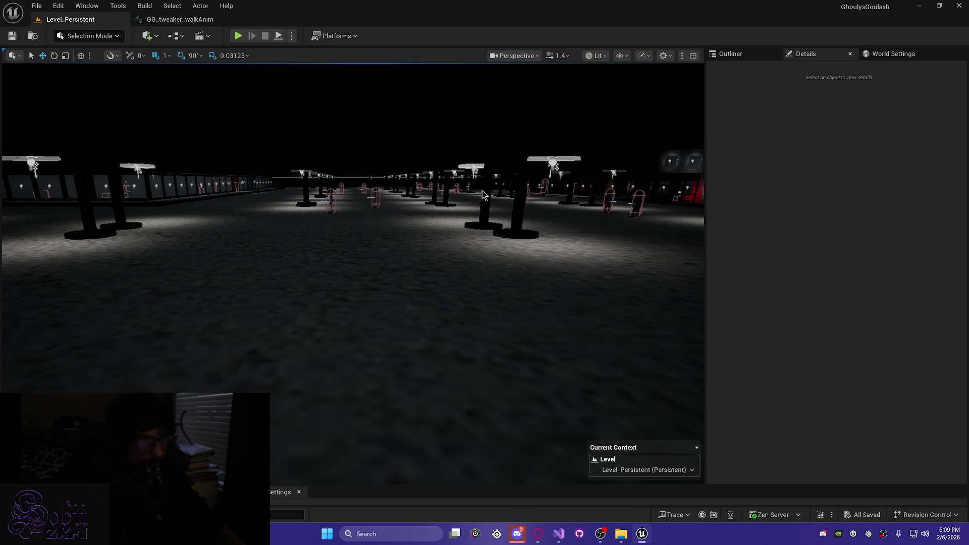
click(765, 387)
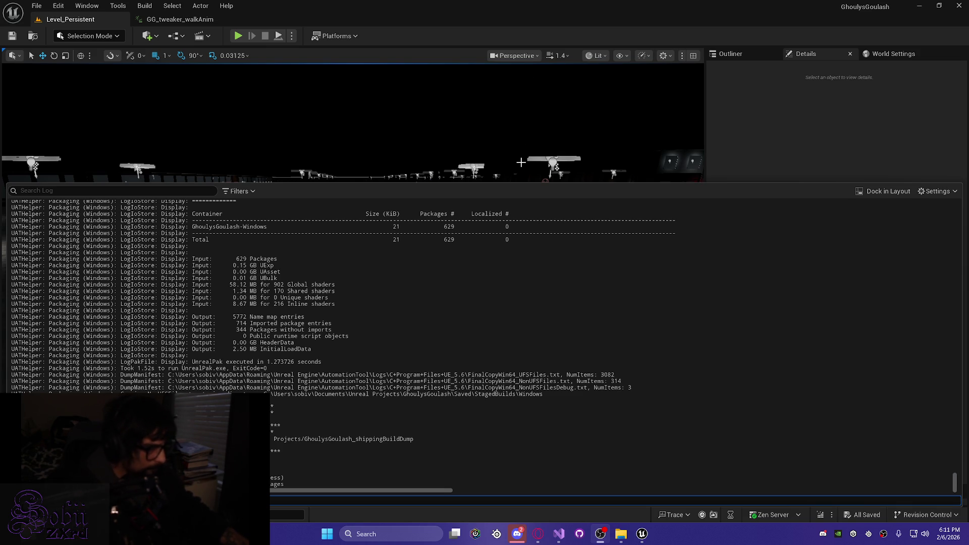
Step: Review the packaging results in the Output Log, then minimize the Unreal Editor
click(533, 200)
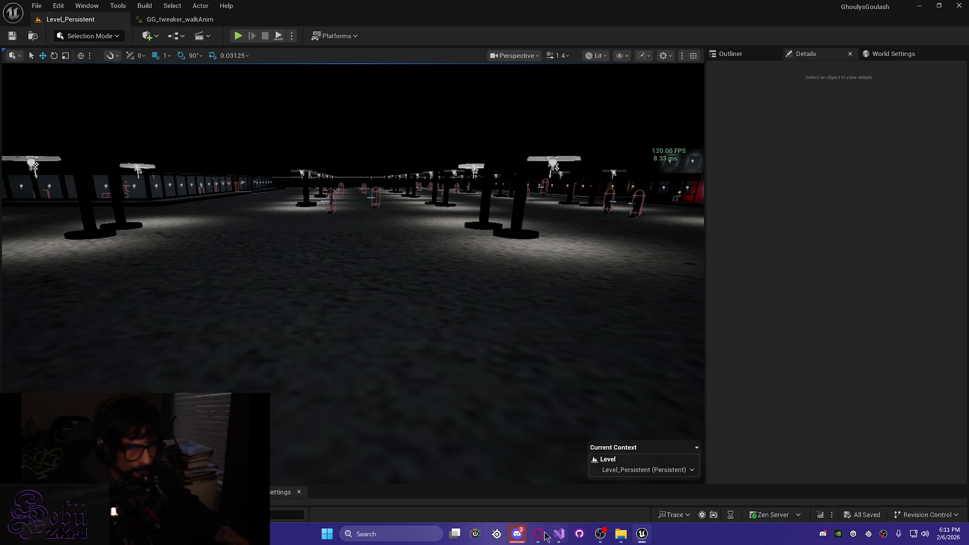
click(519, 535)
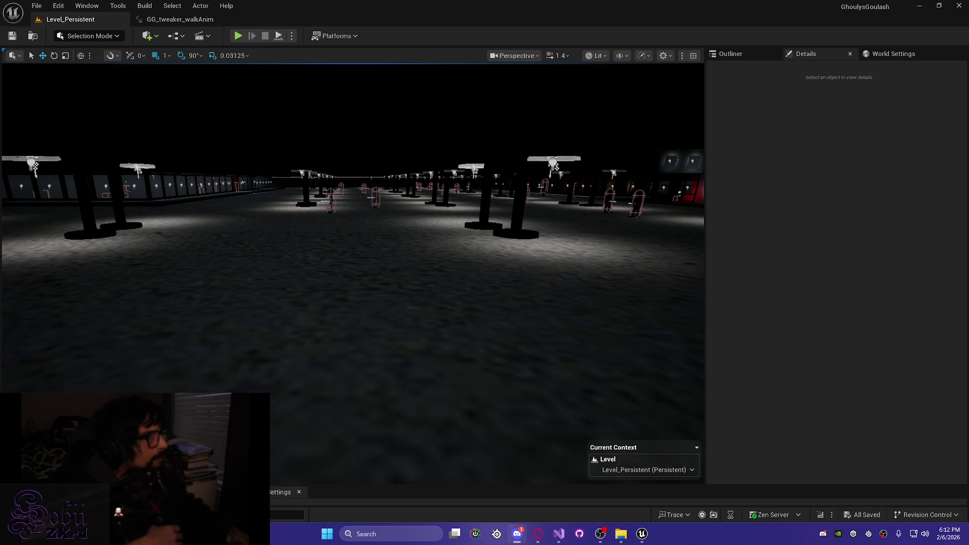
scroll(537, 408, down, 5)
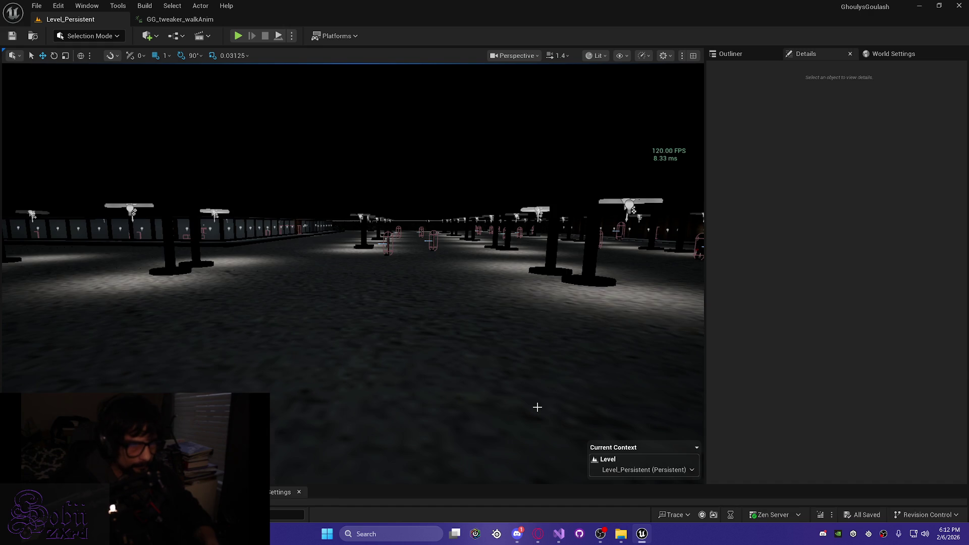
key(grave)
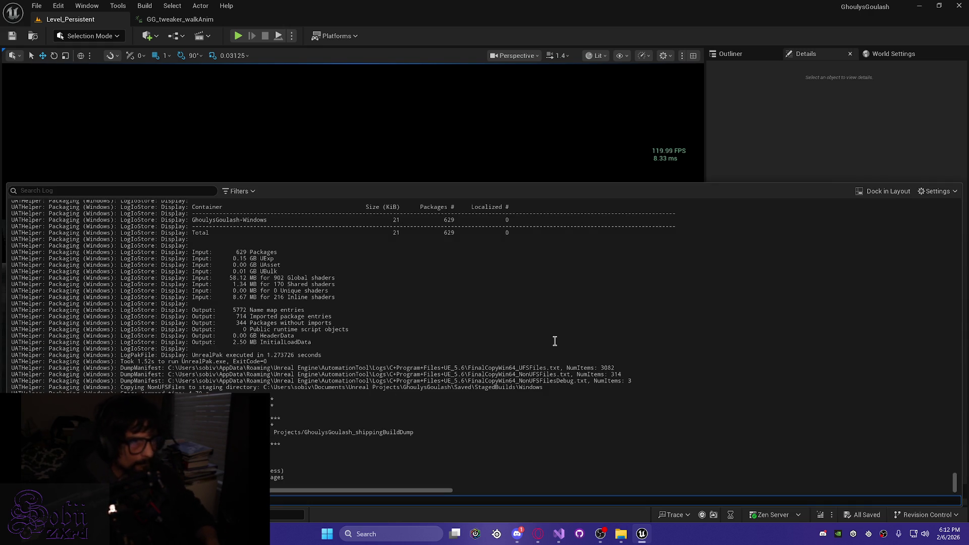
key(grave)
click(928, 5)
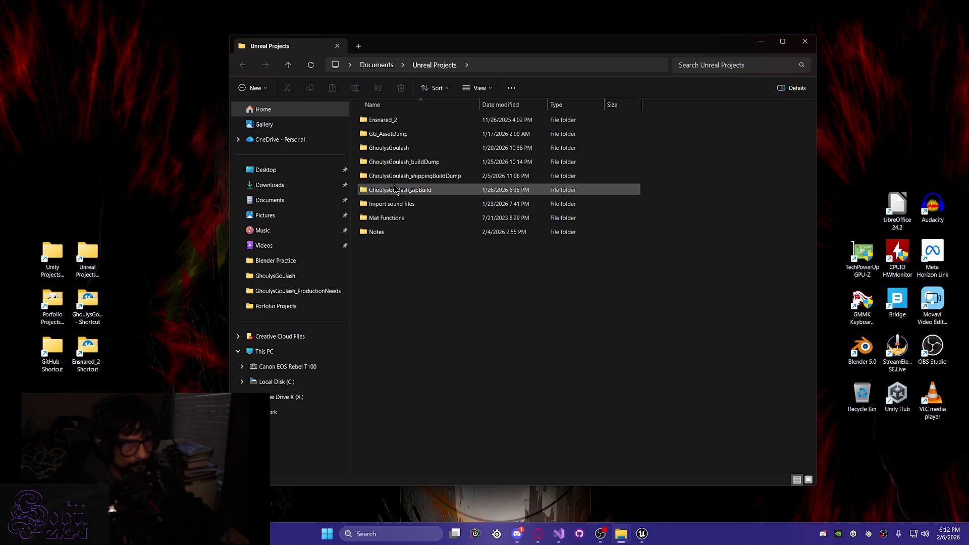
Step: Open GhoulysGoulash_shippingBuildDump > Windows, launch GhoulysGoulash.exe, and minimize Explorer
double_click(396, 178)
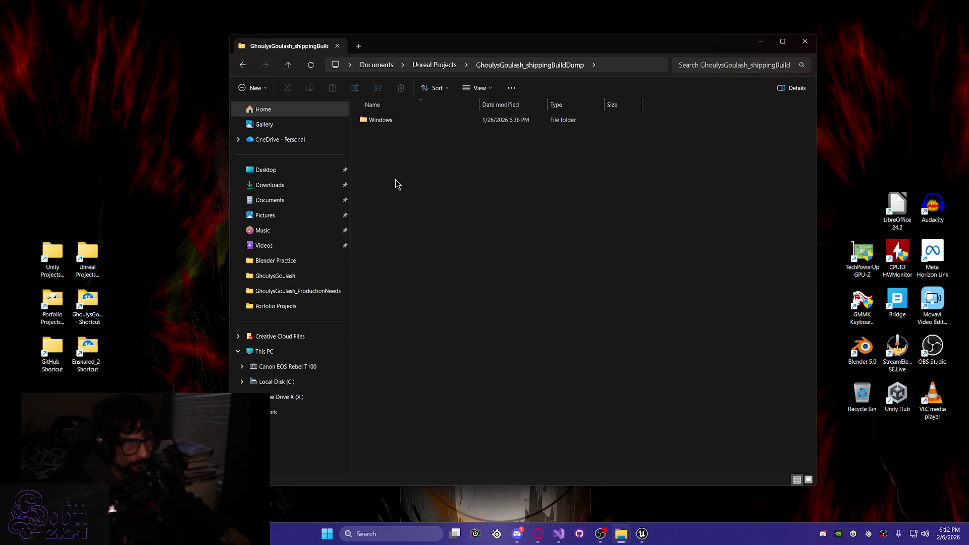
double_click(374, 126)
click(407, 147)
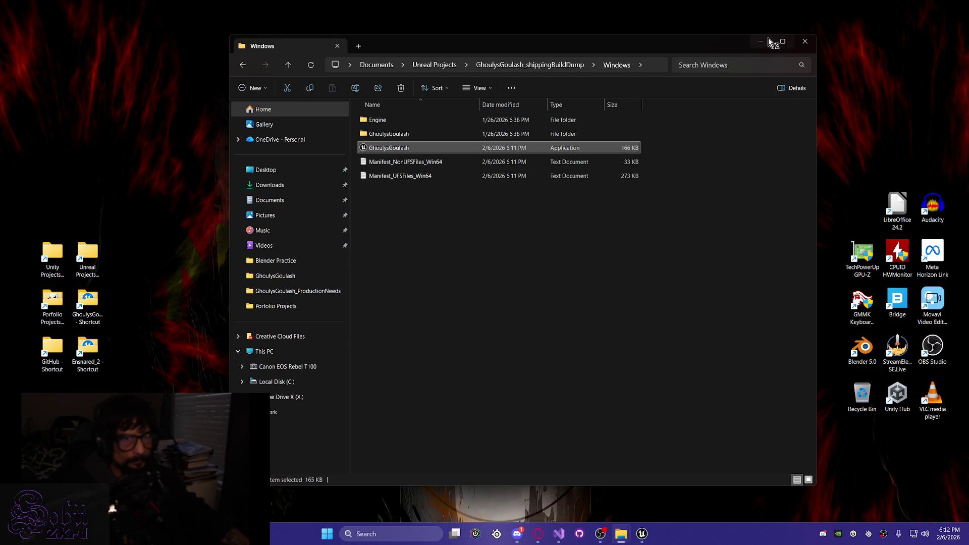
click(754, 46)
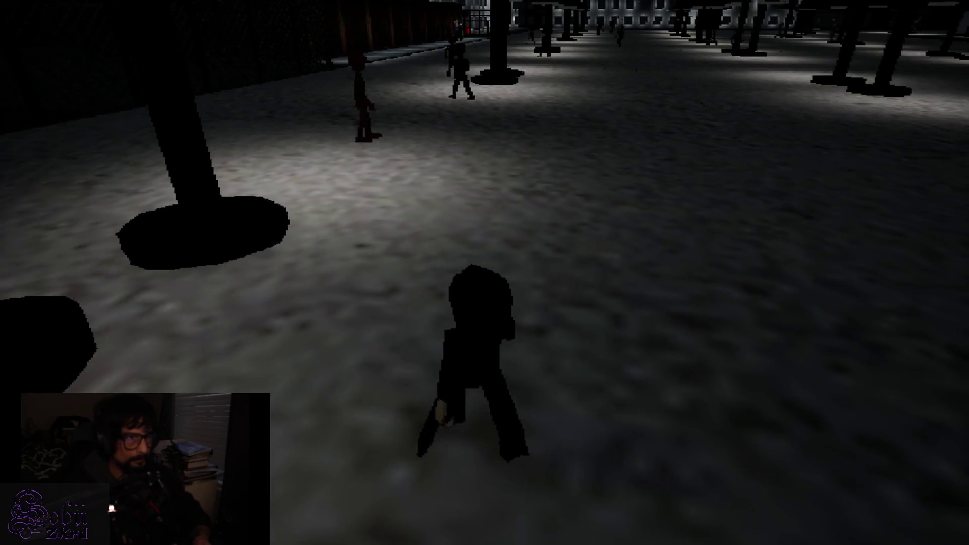
Step: Return to the game window and get the character running forward into the hall
key(alt+Tab)
key(alt+Tab)
key(alt+Tab)
key(alt+Tab)
key(Escape)
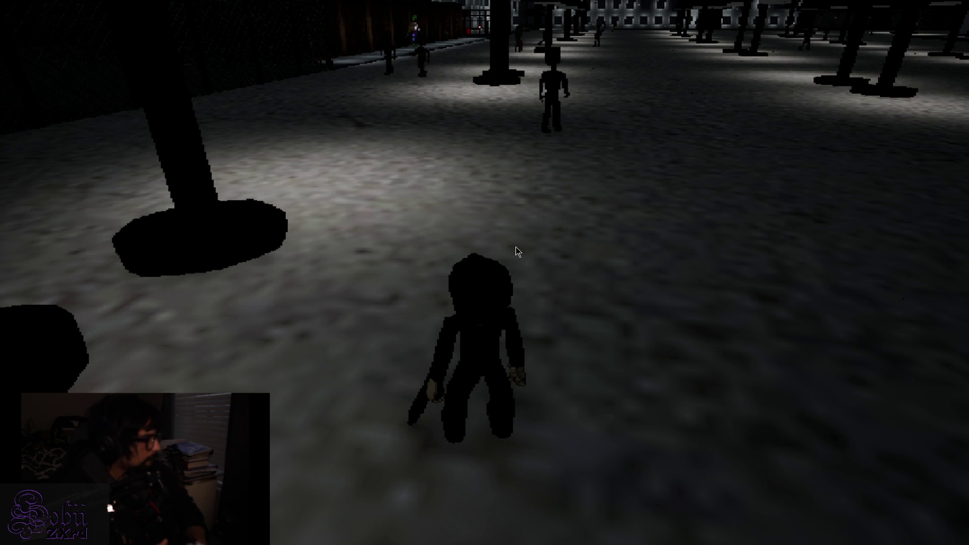
key(alt+Tab)
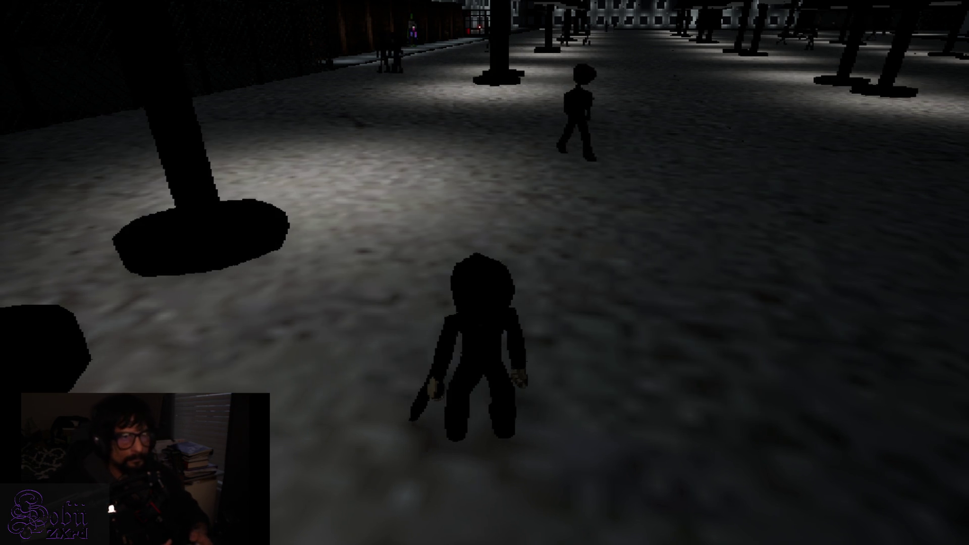
key(w)
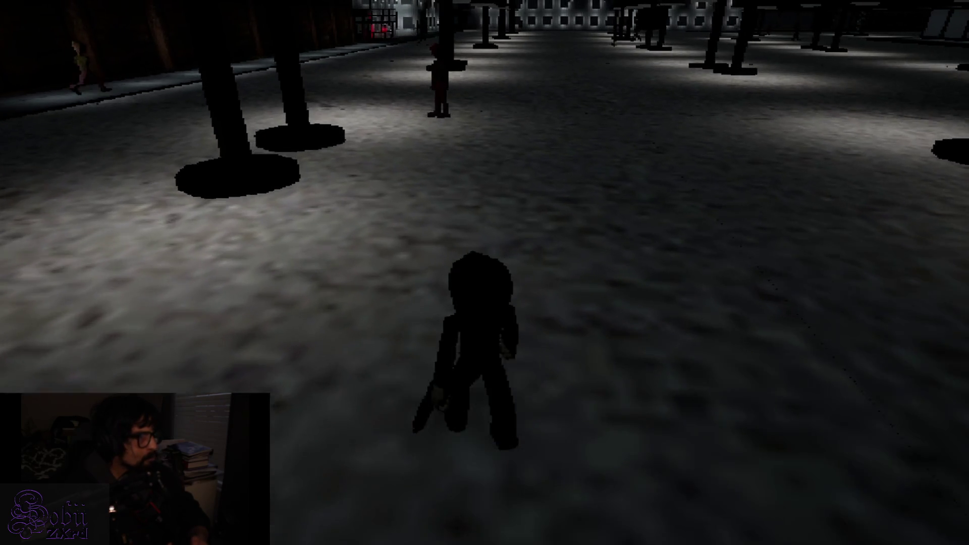
Step: Walk the character forward with the knife raised, following the shadow figure through the hall
key(w)
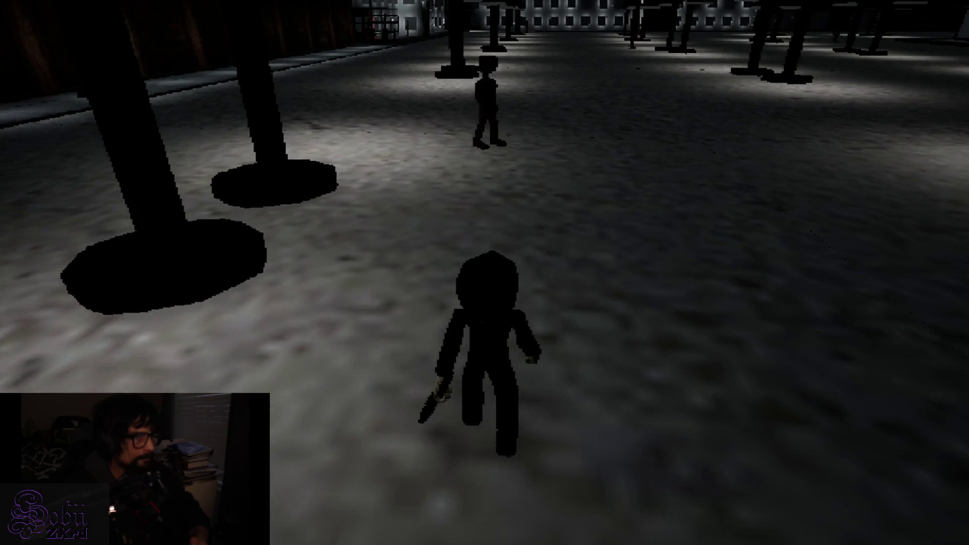
key(w)
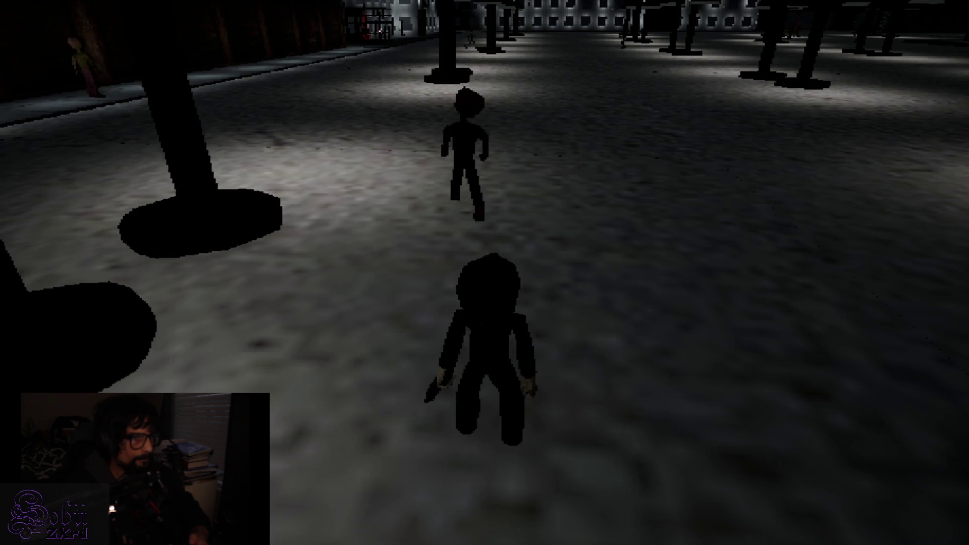
key(w)
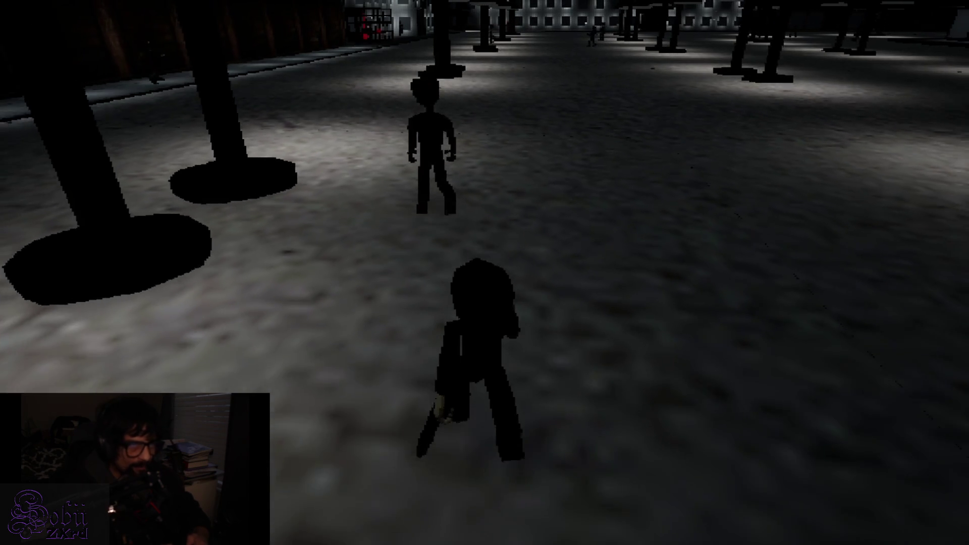
key(w)
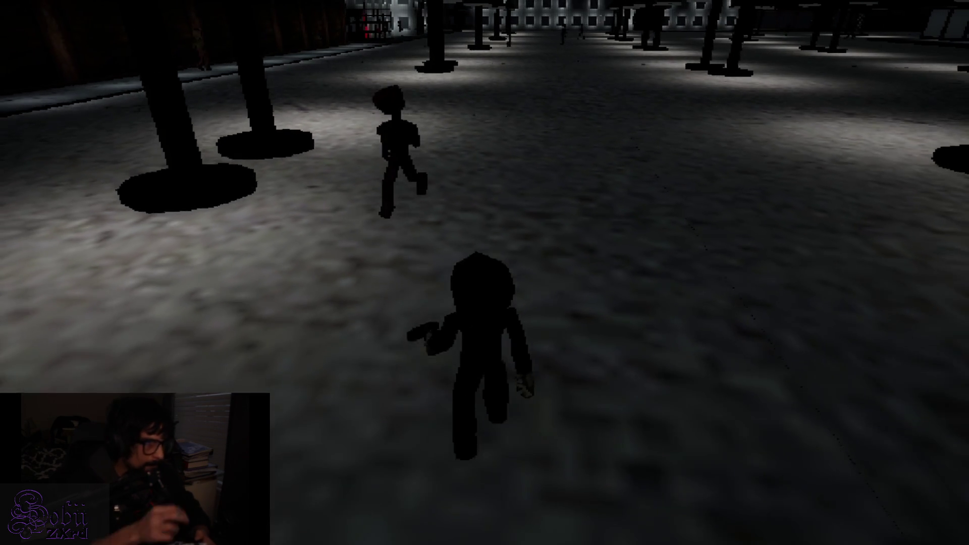
key(w)
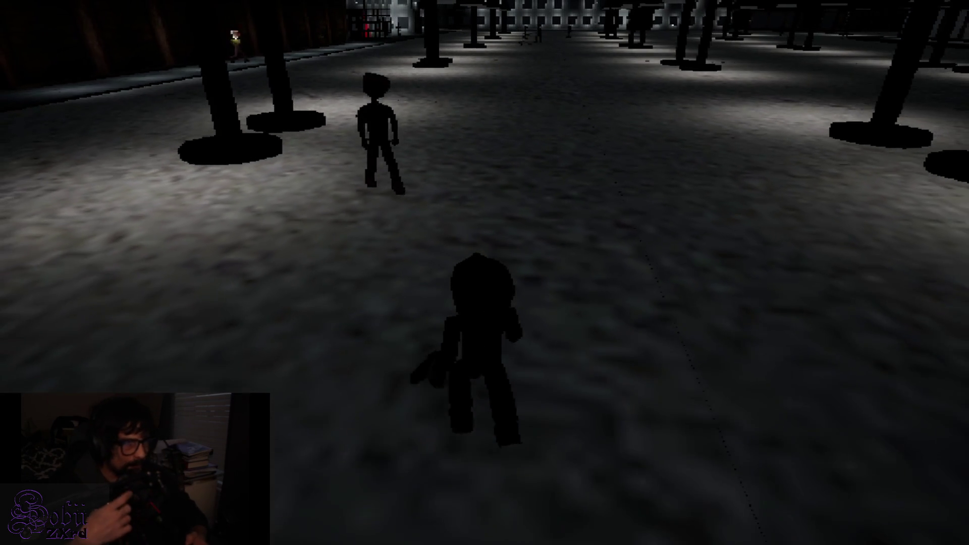
key(w)
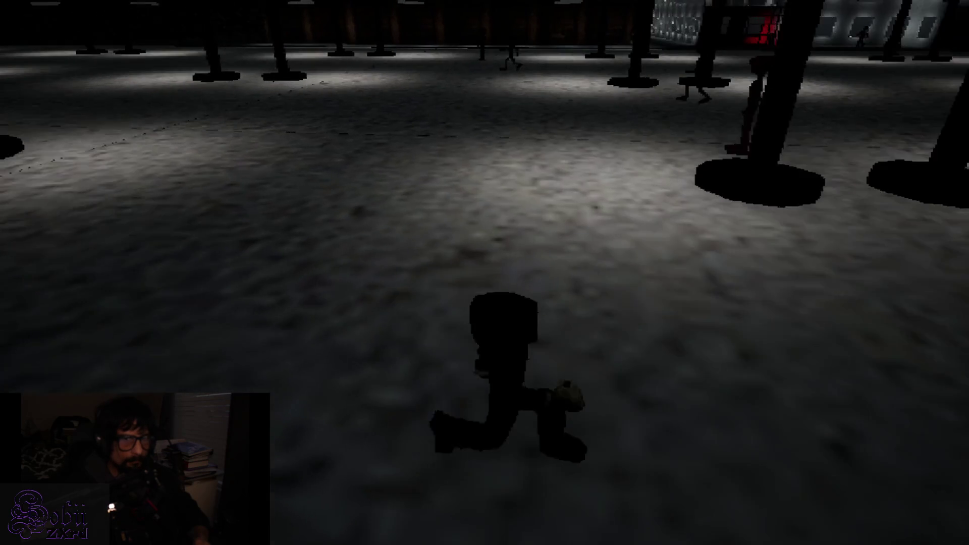
Step: Switch to the pistol and run across the hall to the lit windowed wall
key(2)
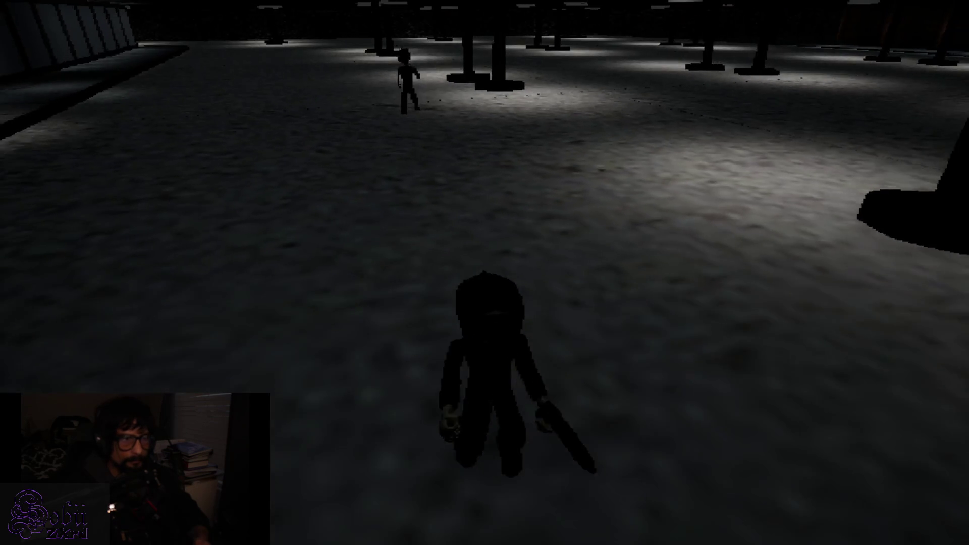
key(w)
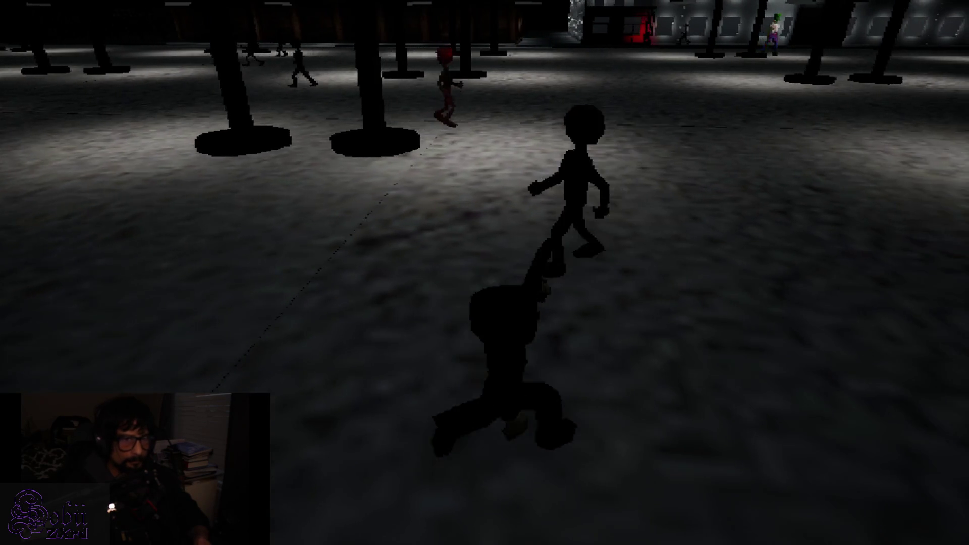
key(a)
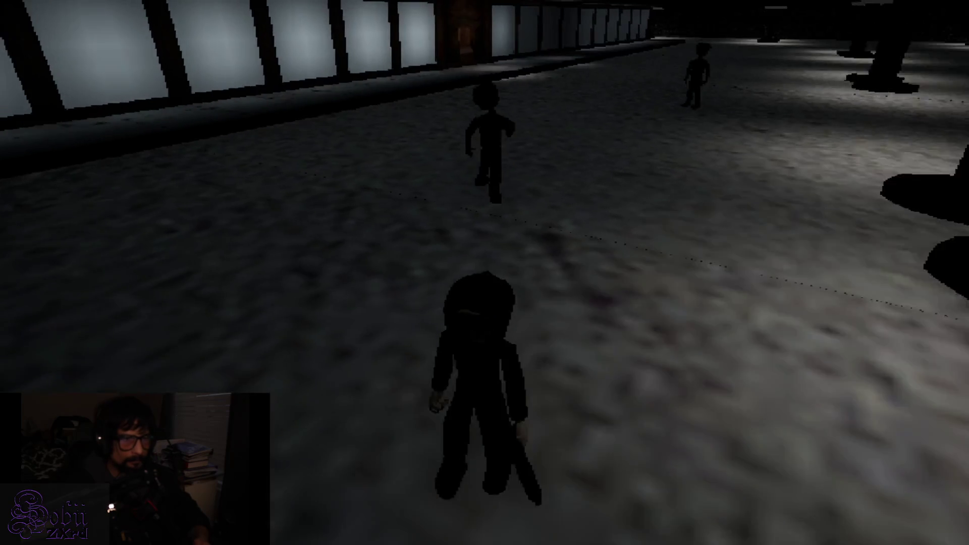
key(s)
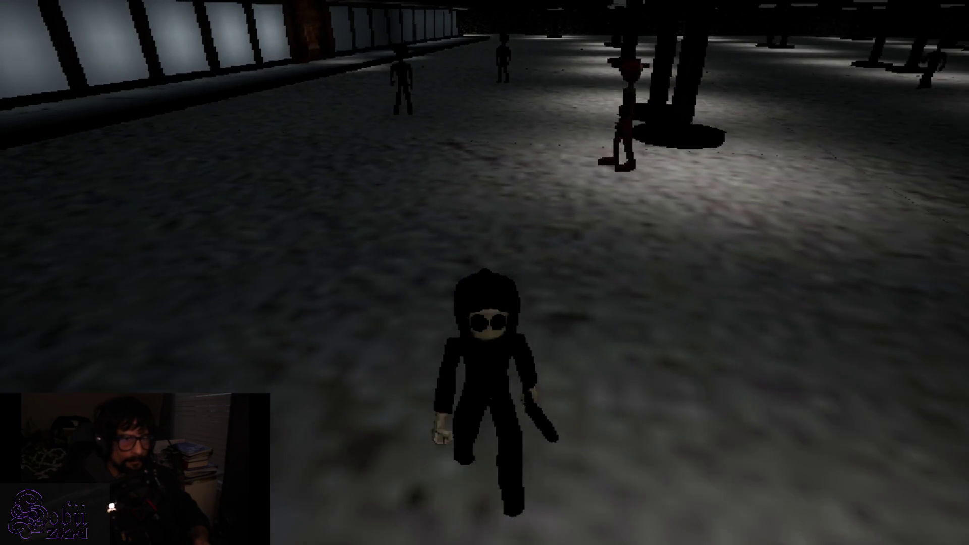
key(w)
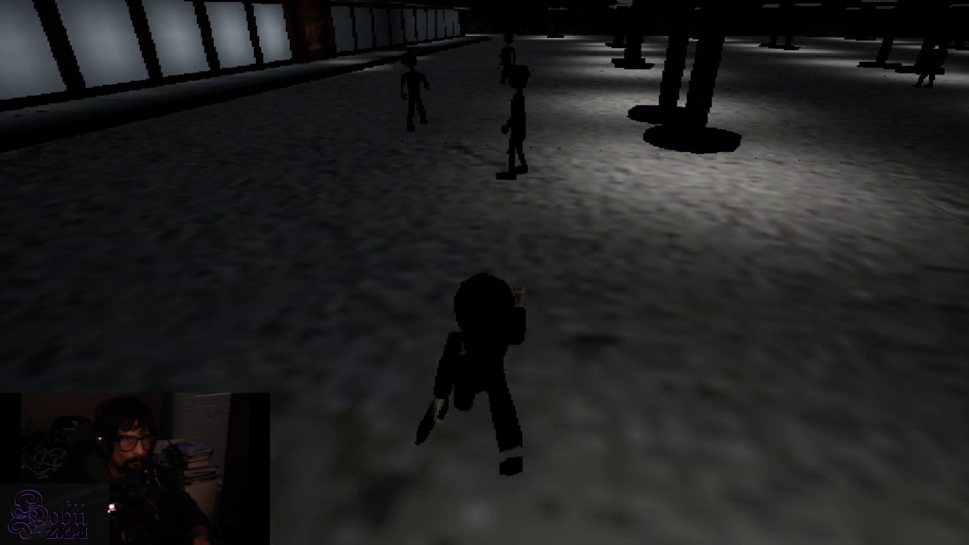
key(w)
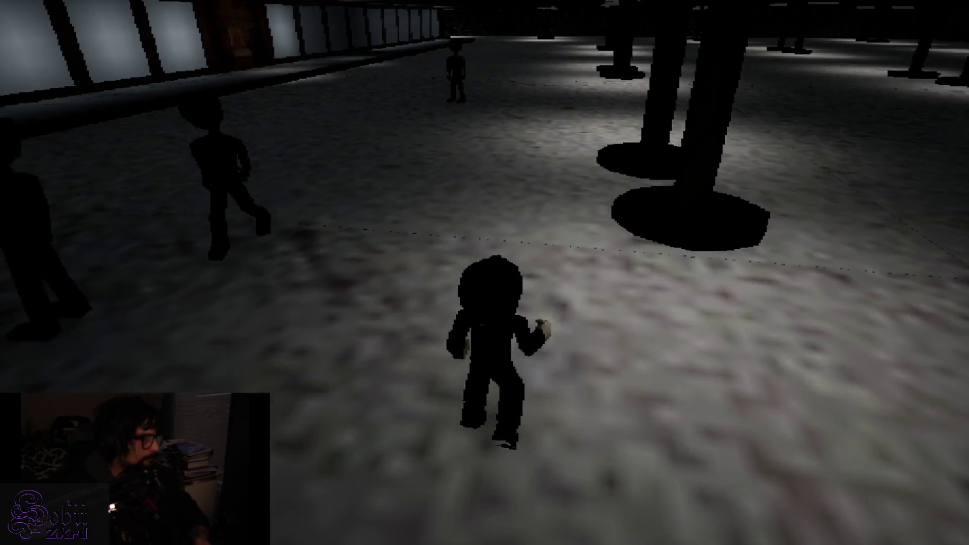
key(a)
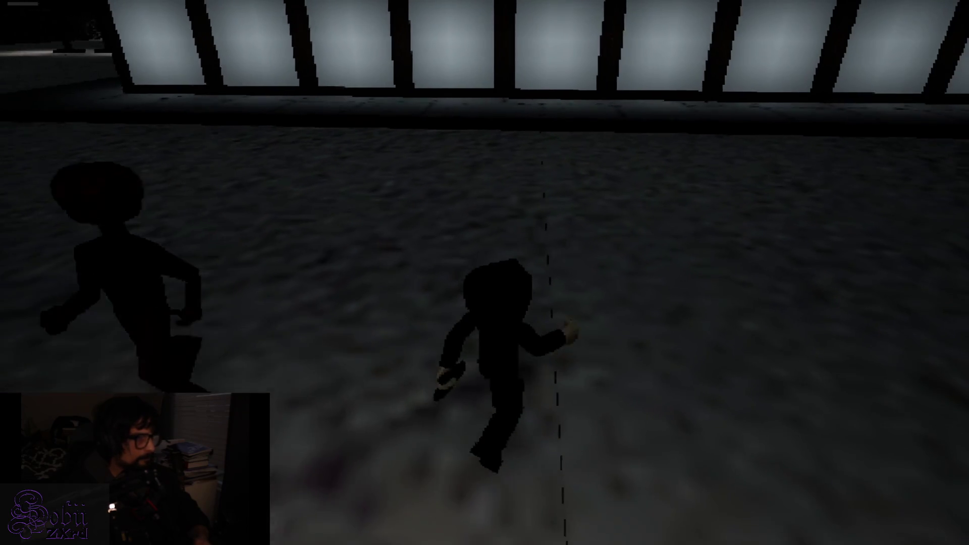
key(w)
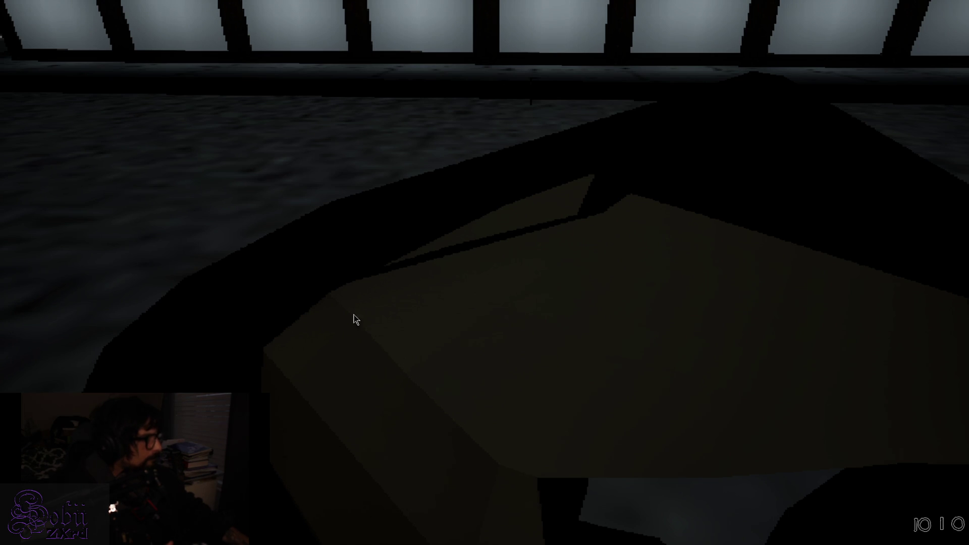
Step: Walk along the window wall and back into the pillared hall toward the cluster of shadow figures
key(w)
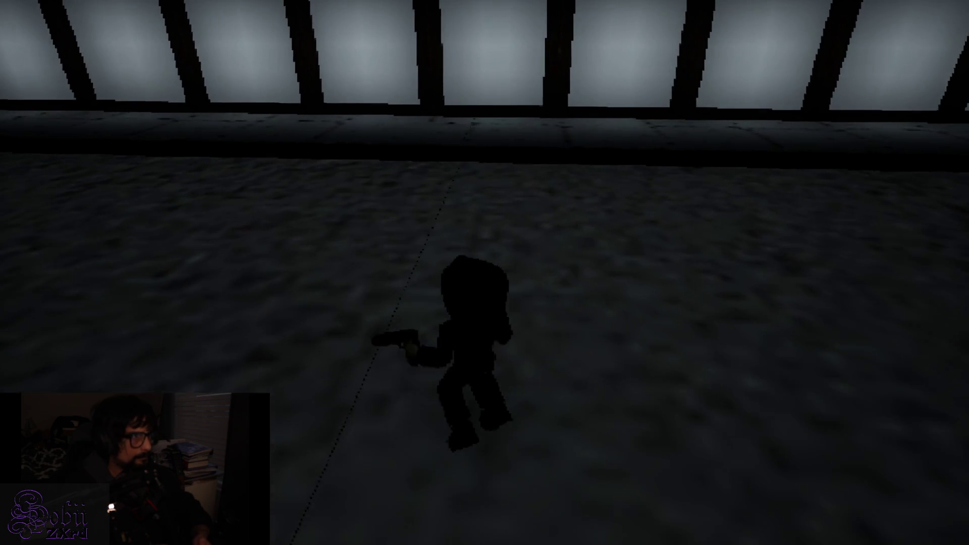
key(w)
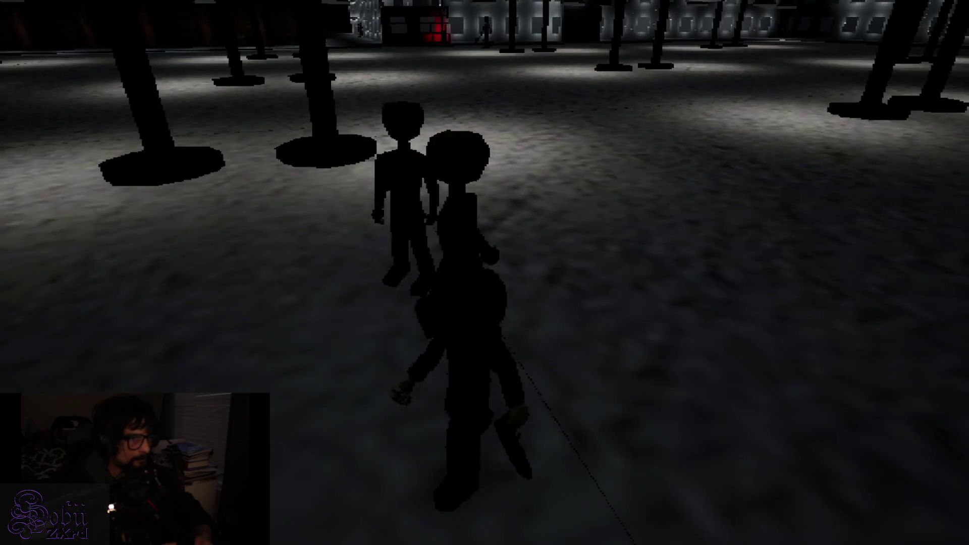
key(w)
key(w)
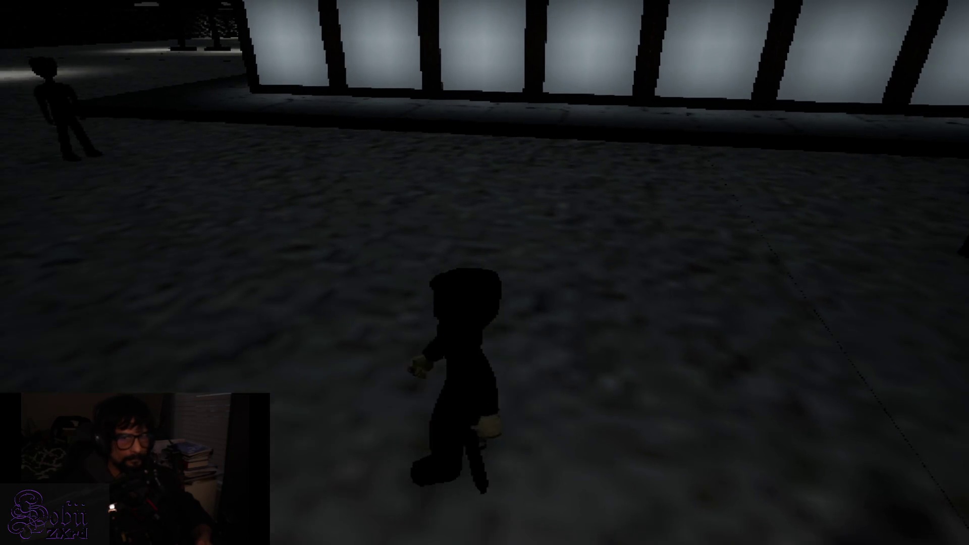
key(w)
key(w)
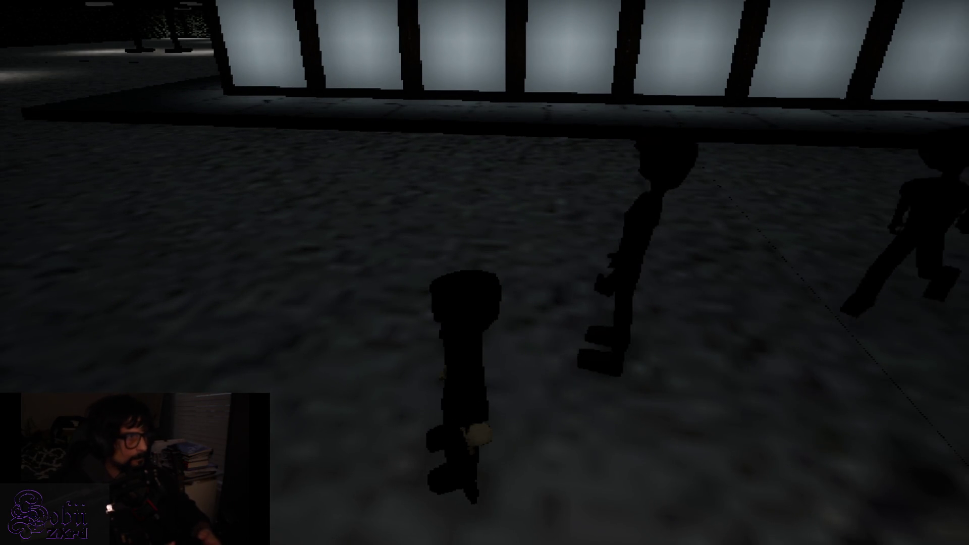
key(w)
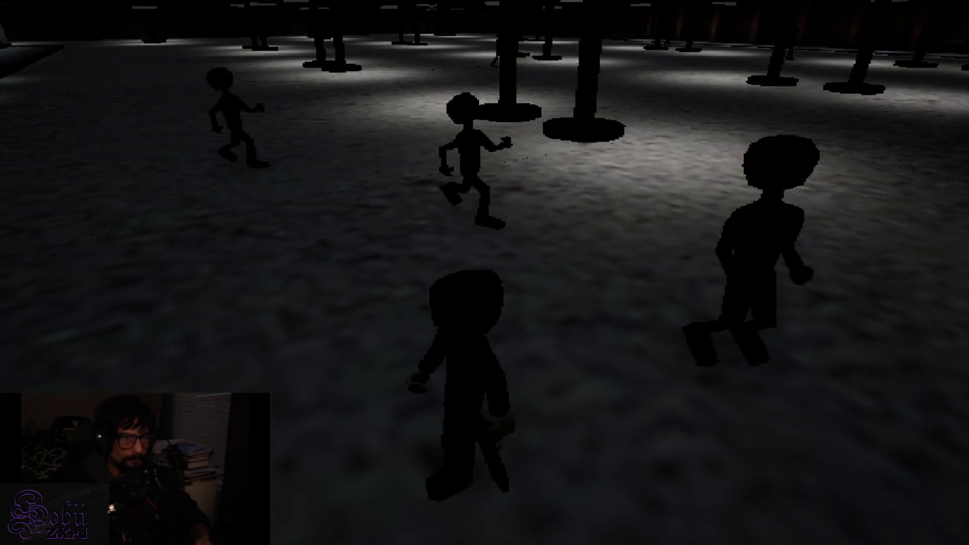
key(w)
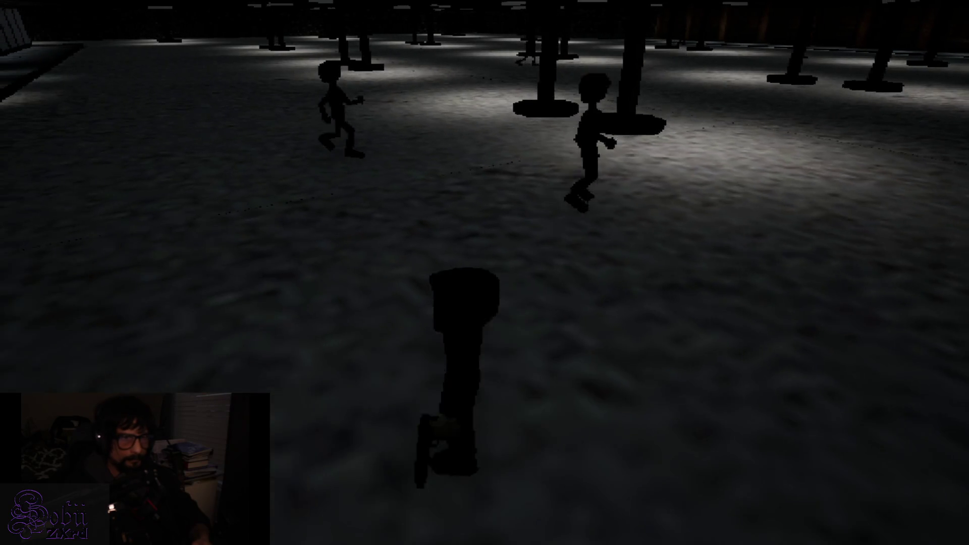
key(w)
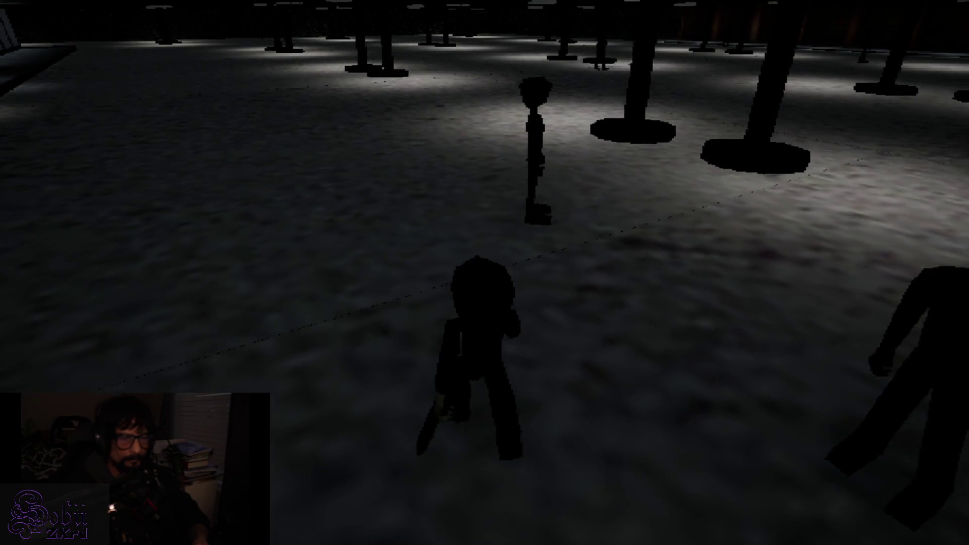
key(w)
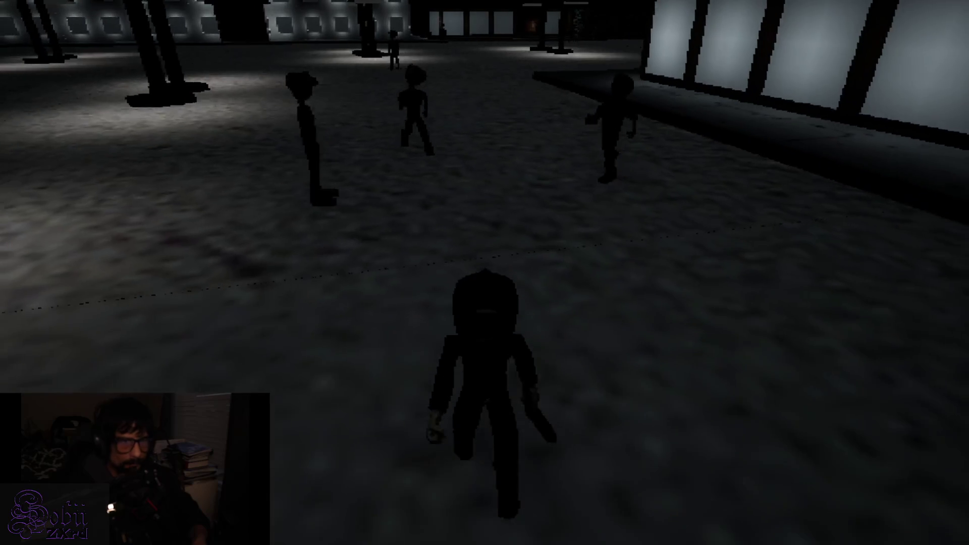
key(w)
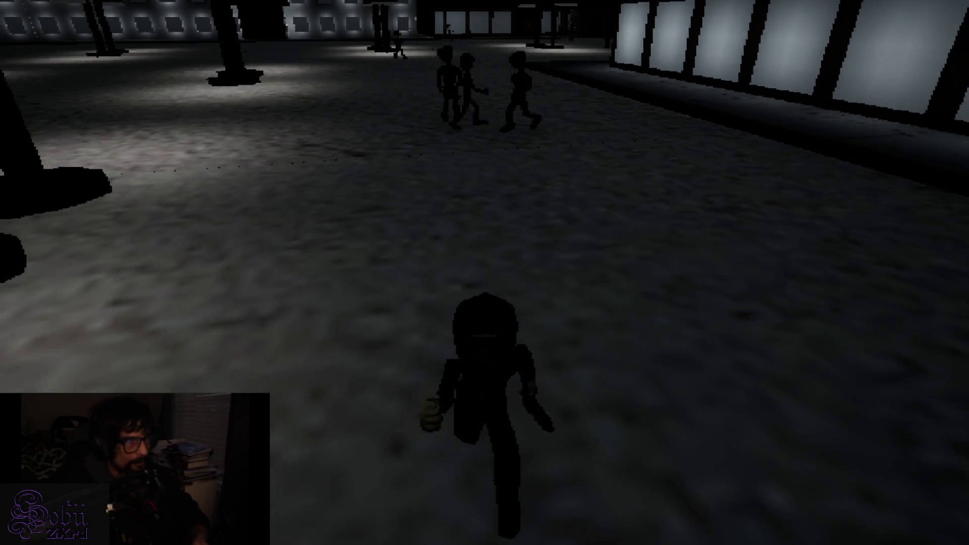
key(w)
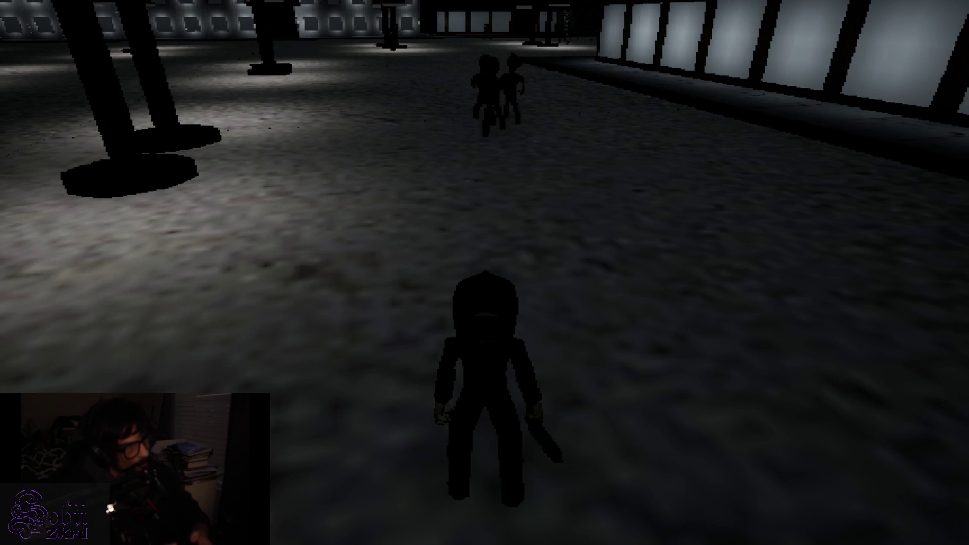
key(w)
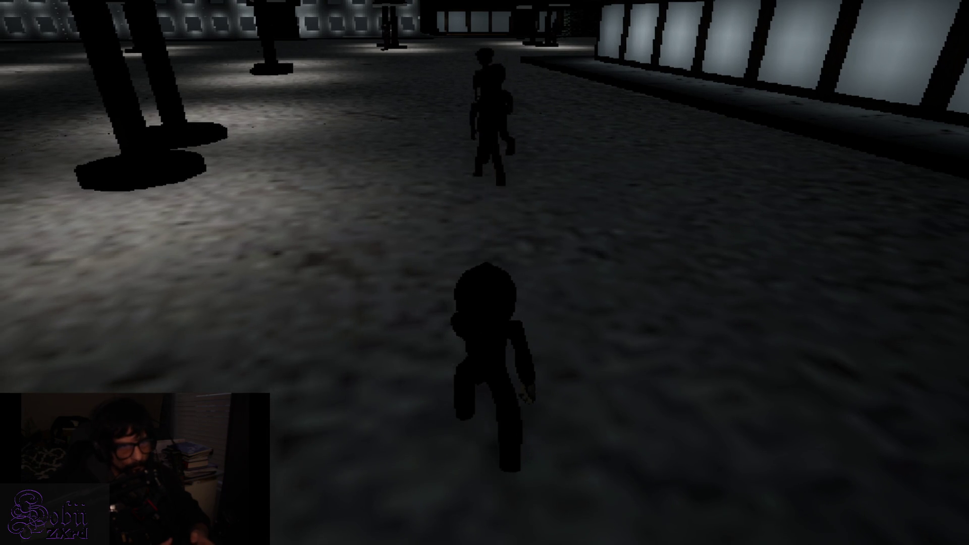
key(w)
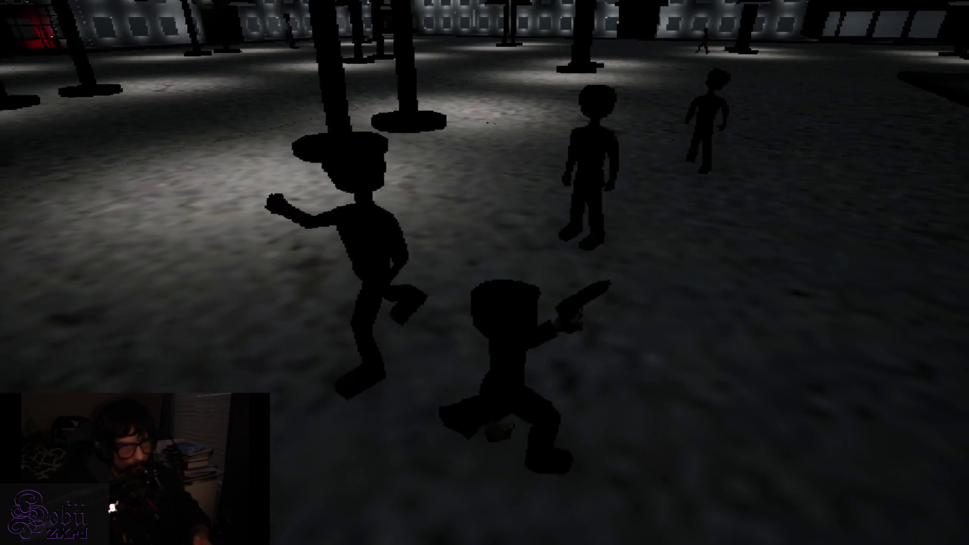
key(w)
key(w)
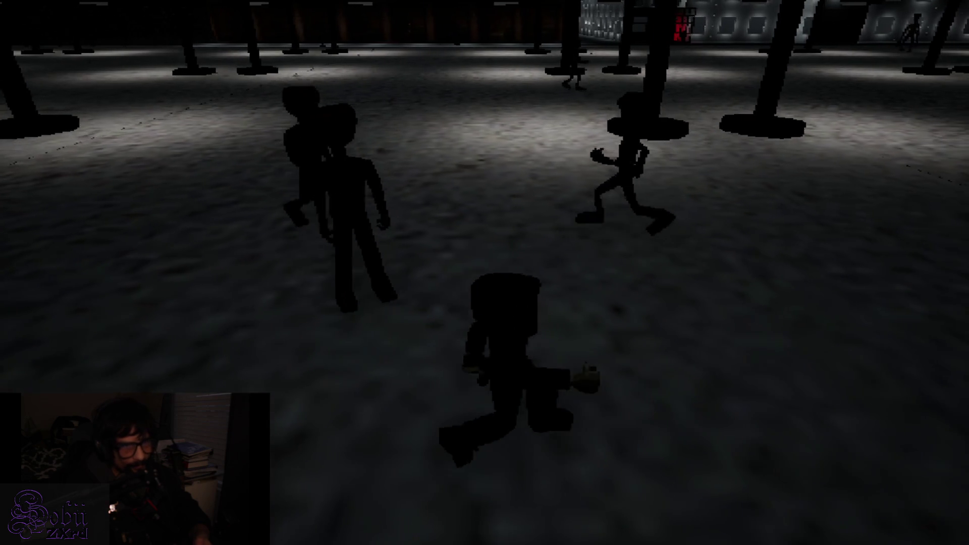
Step: Empty the pistol at the nearby shadow figures
key(w)
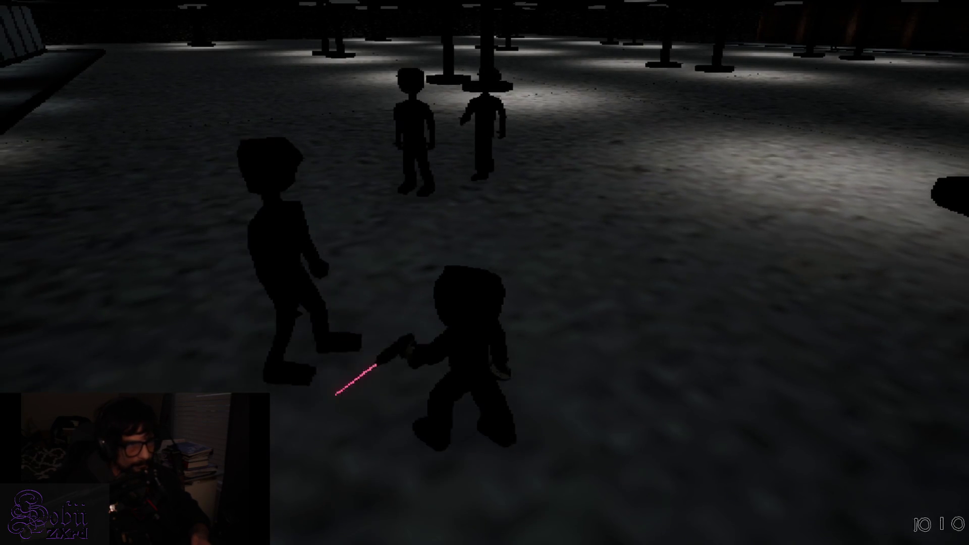
click(484, 273)
click(484, 273)
click(484, 273)
click(485, 272)
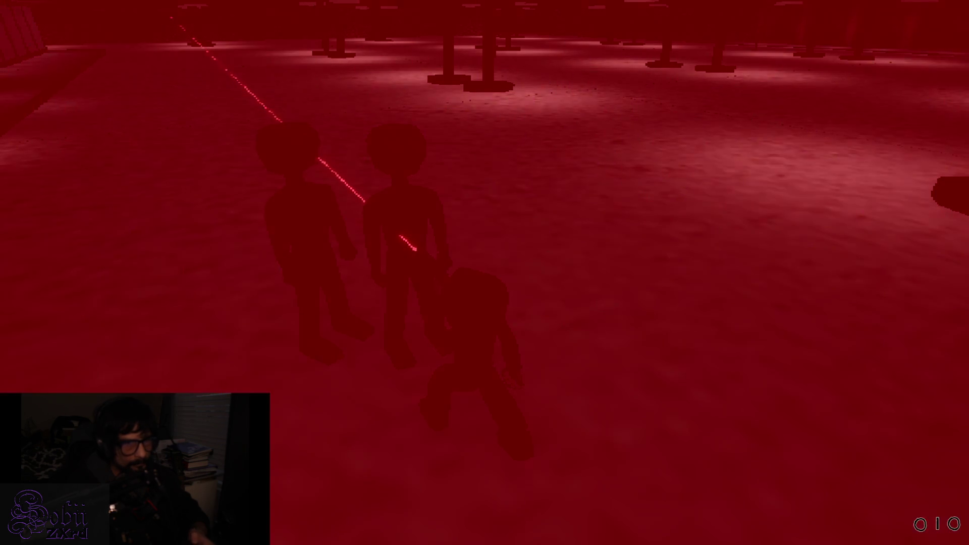
Step: Reload the pistol, walk toward a figure, and raise the aim again
key(r)
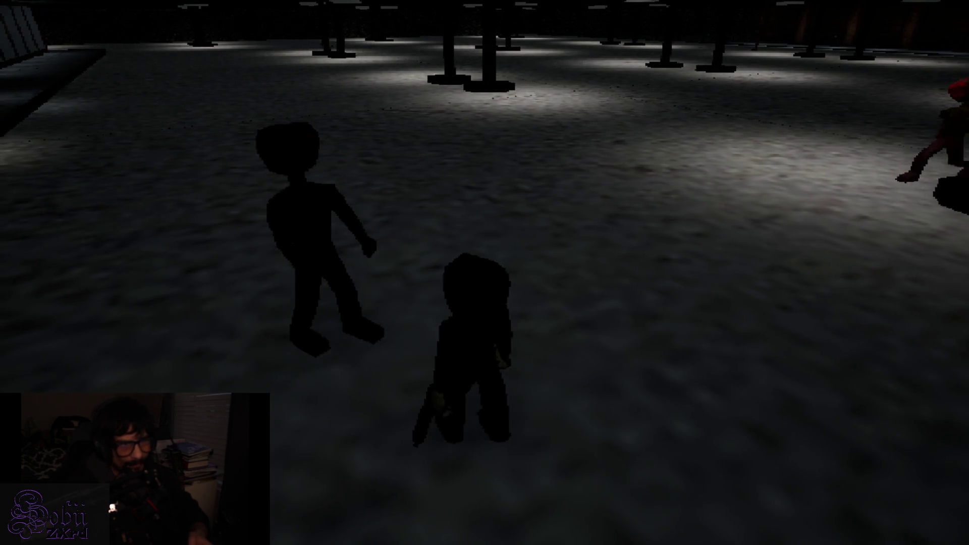
key(w)
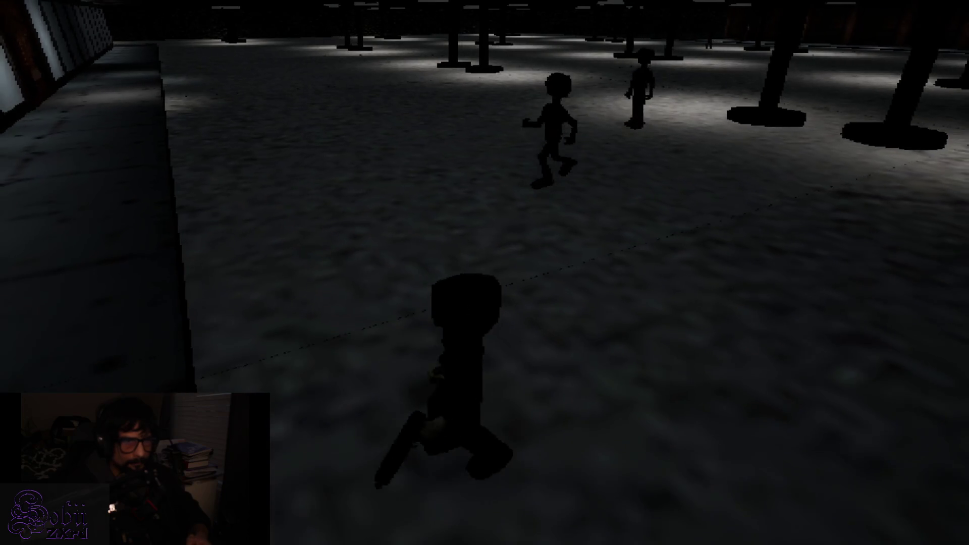
right_click(485, 273)
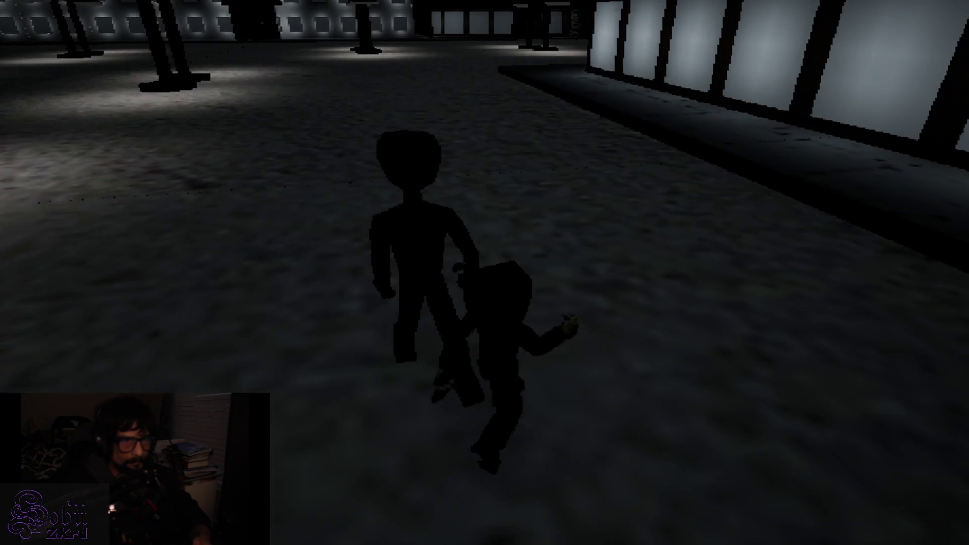
Step: Run through the pillared hall with W, A, S, D, chasing the distant shadow figure
key(w)
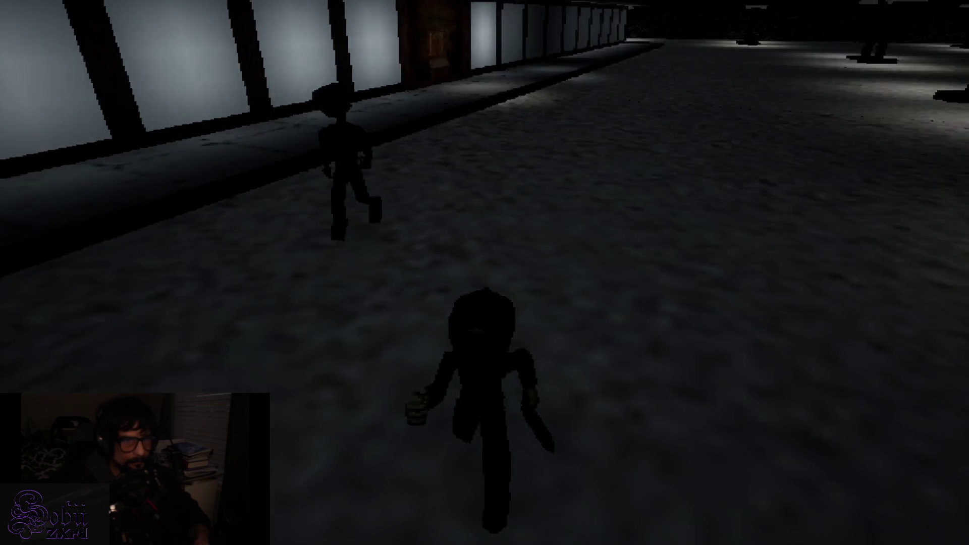
key(w)
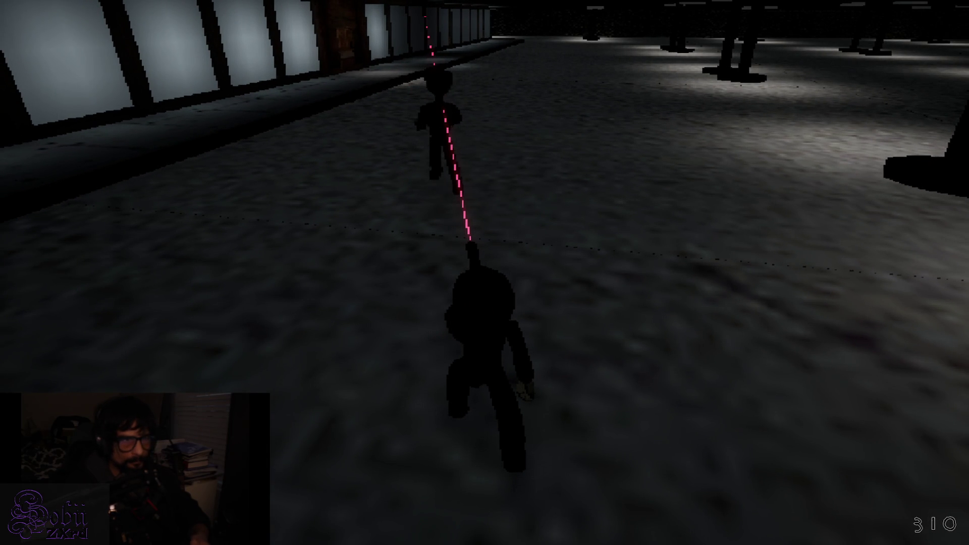
key(w)
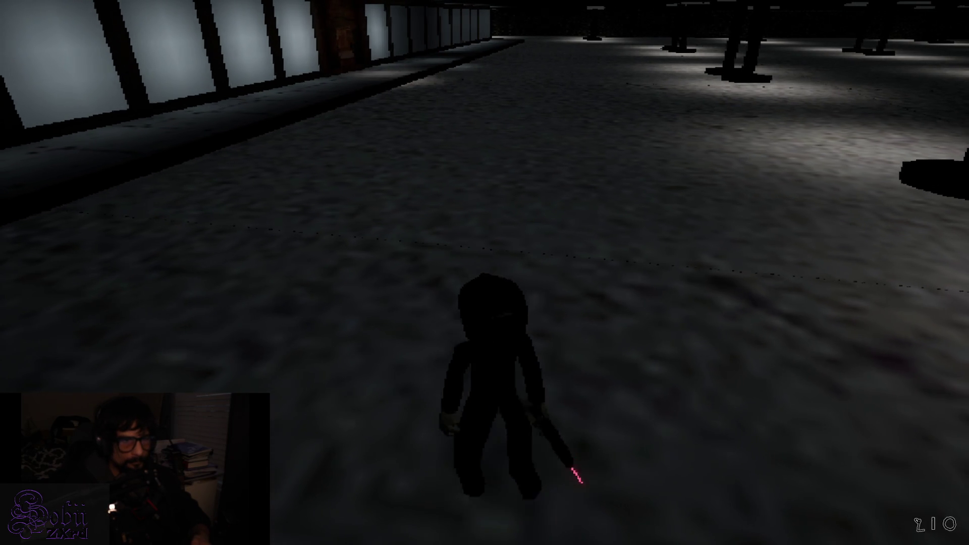
key(w)
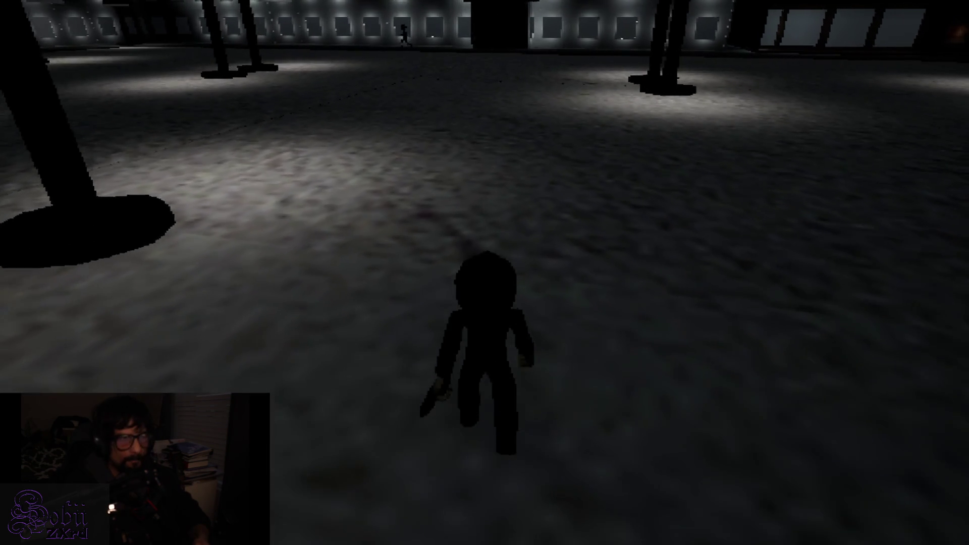
key(a)
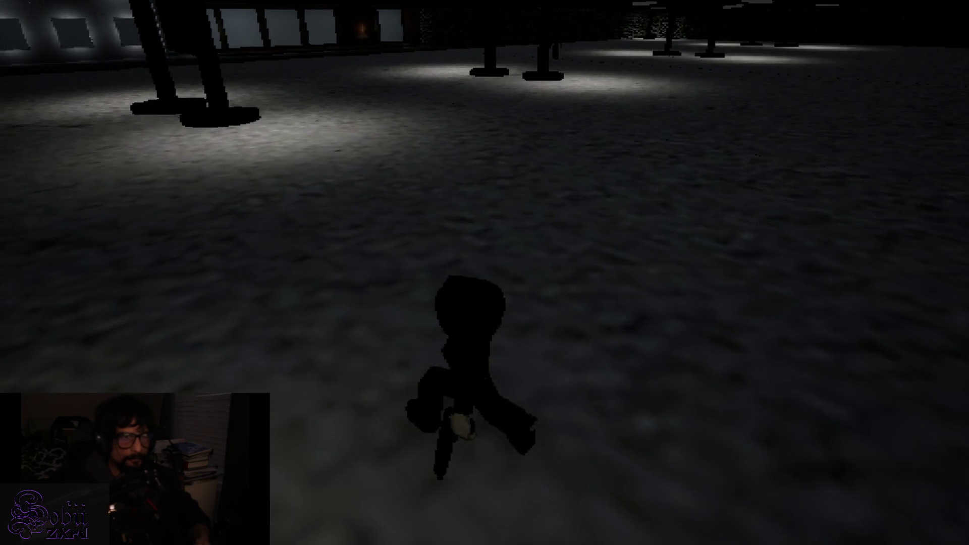
key(d)
key(a)
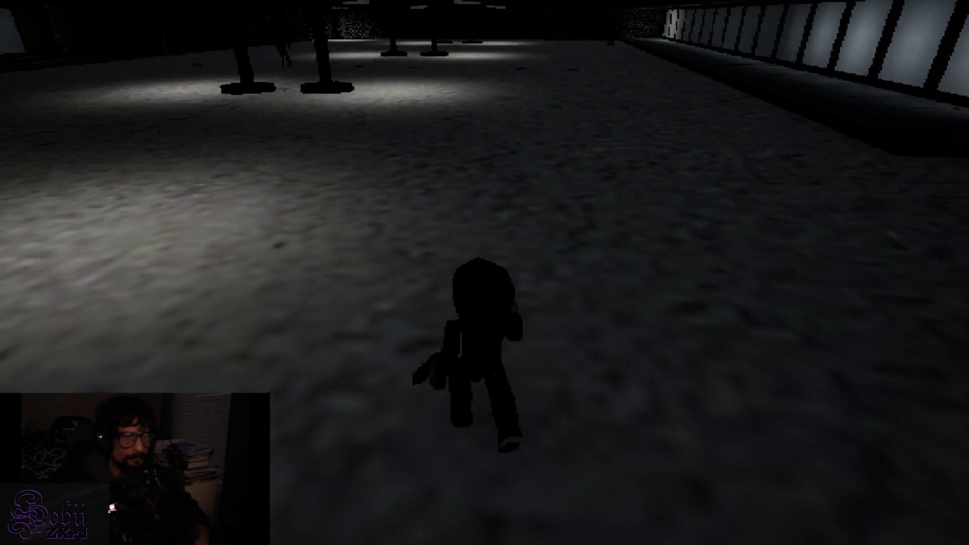
key(d)
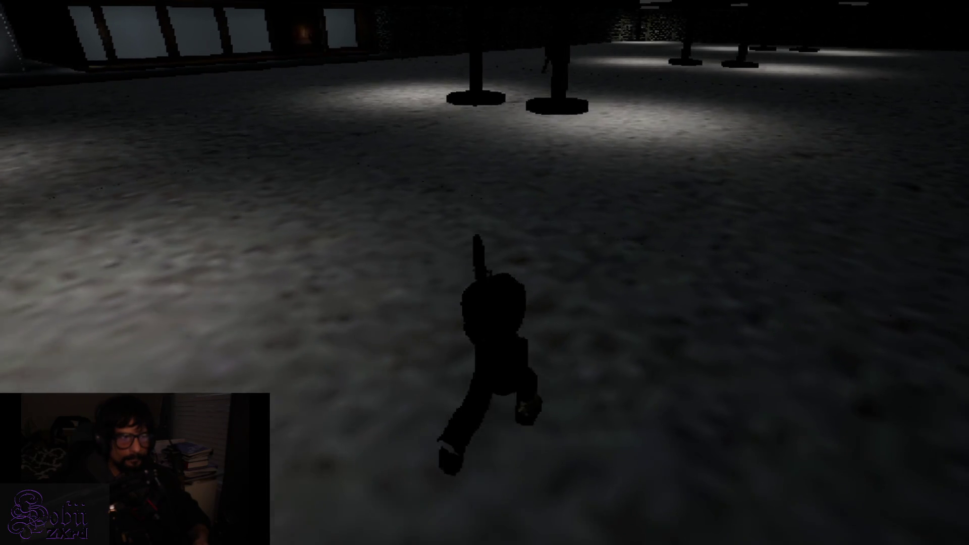
key(w)
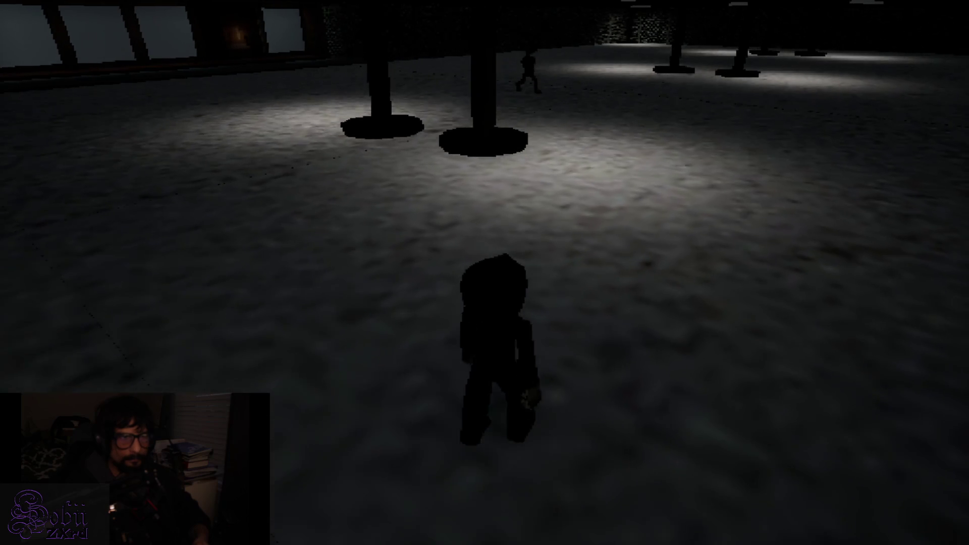
key(w)
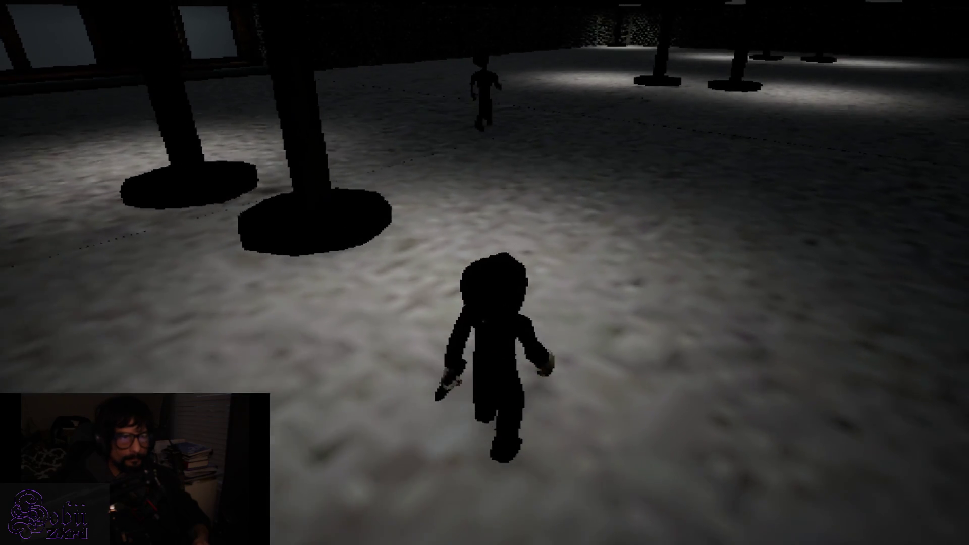
key(s)
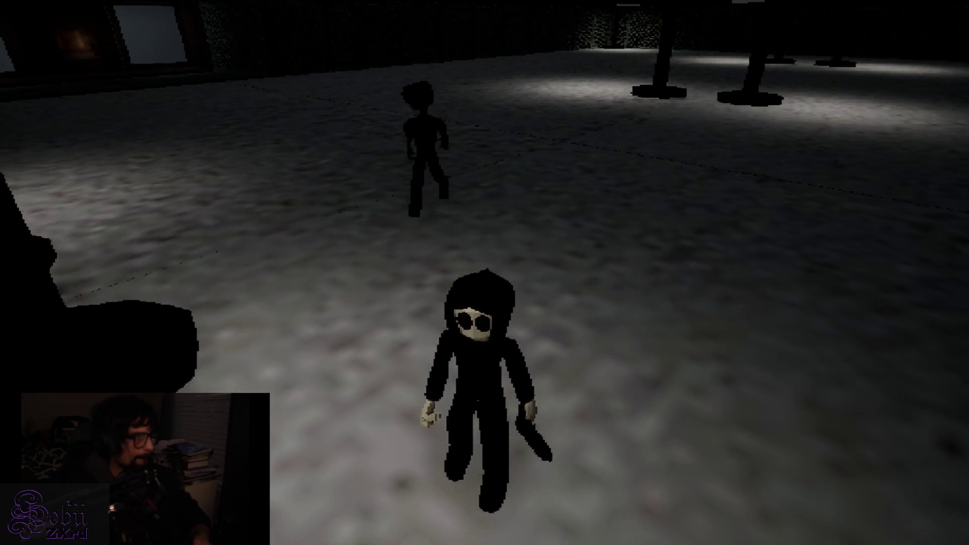
key(w)
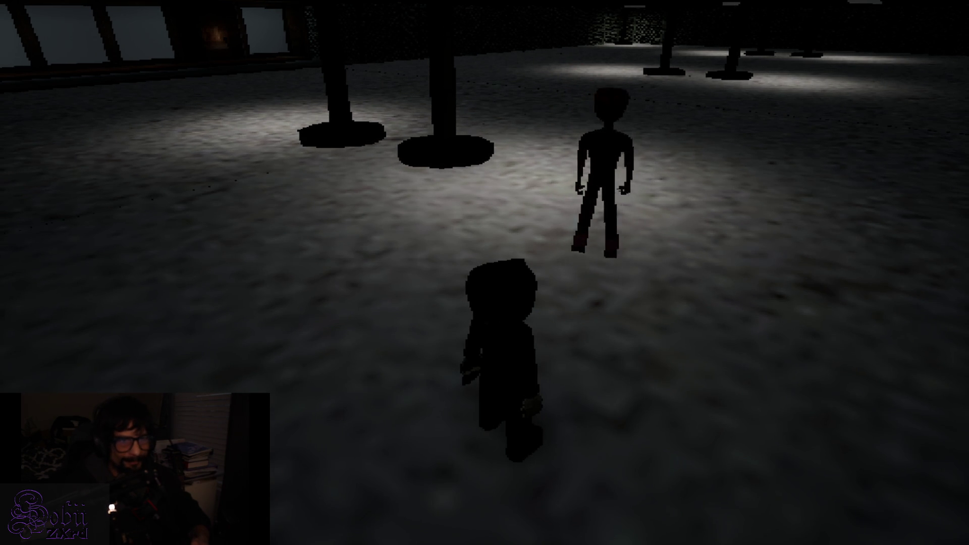
Step: Follow the other figure across the hall, swap the gun for the knife, and run toward the lit windows
key(w)
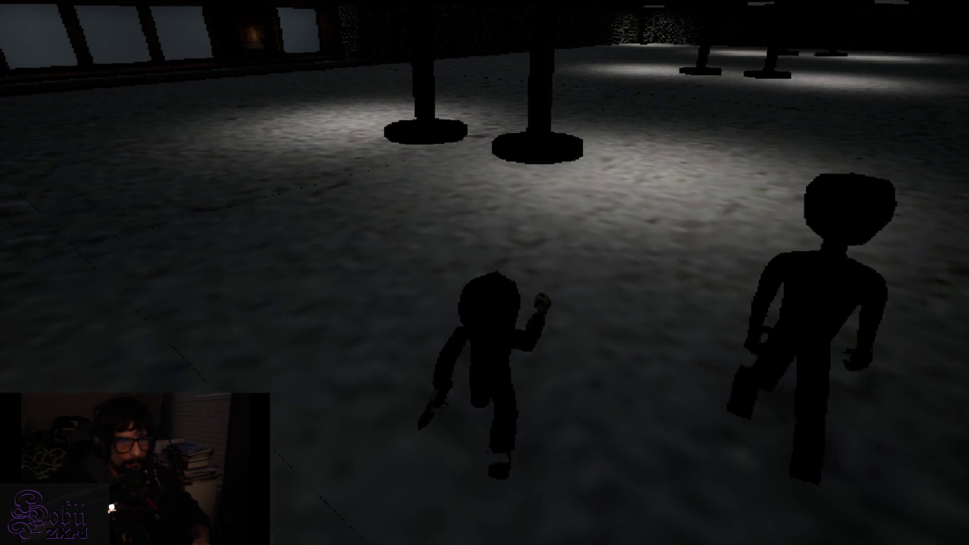
key(w)
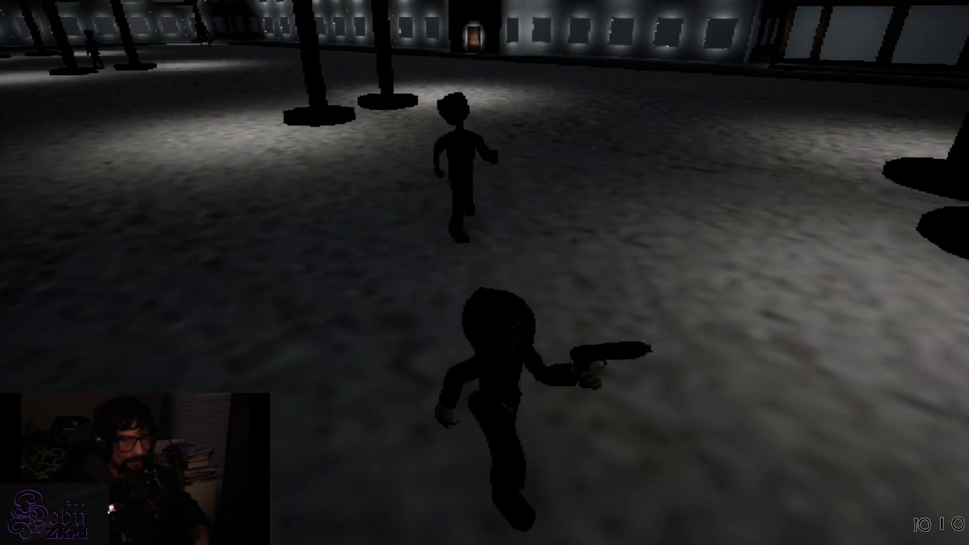
key(w)
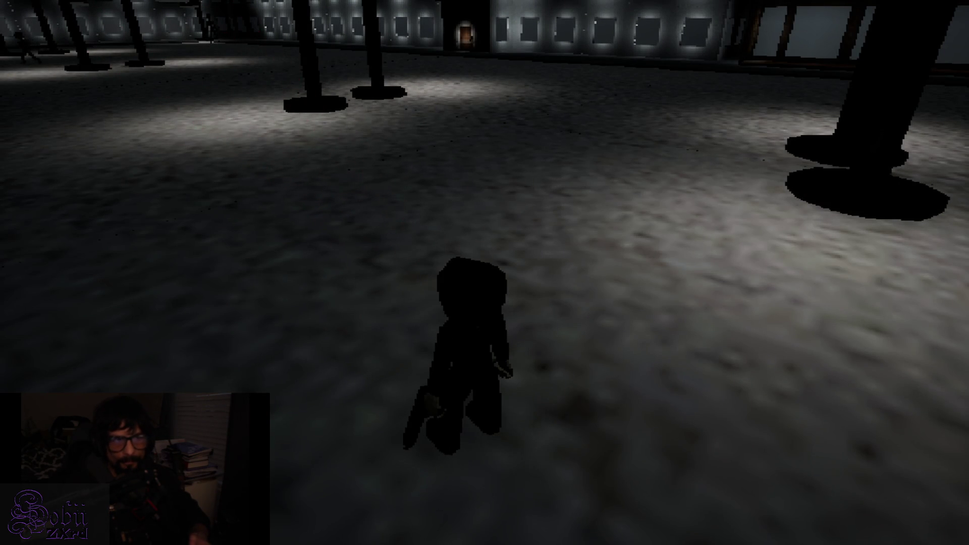
key(w)
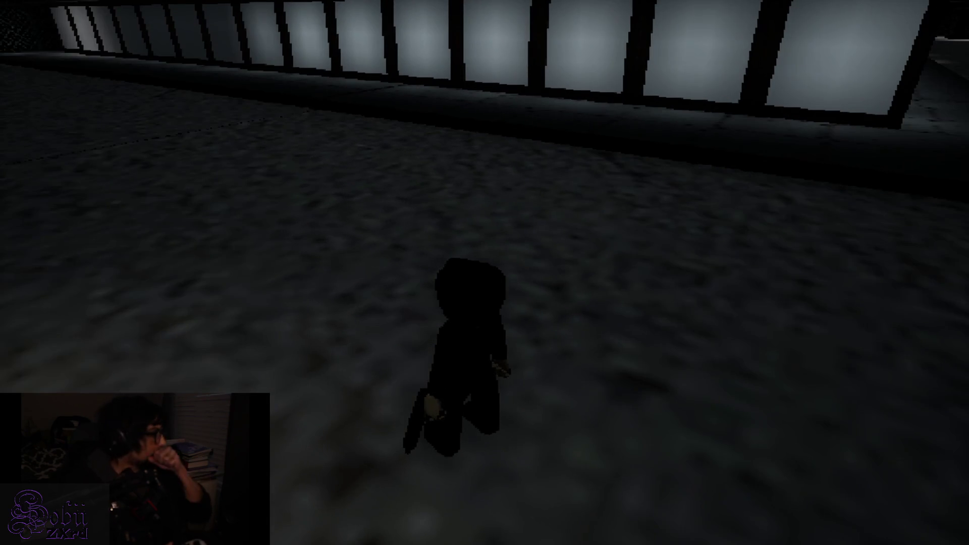
key(w)
key(w)
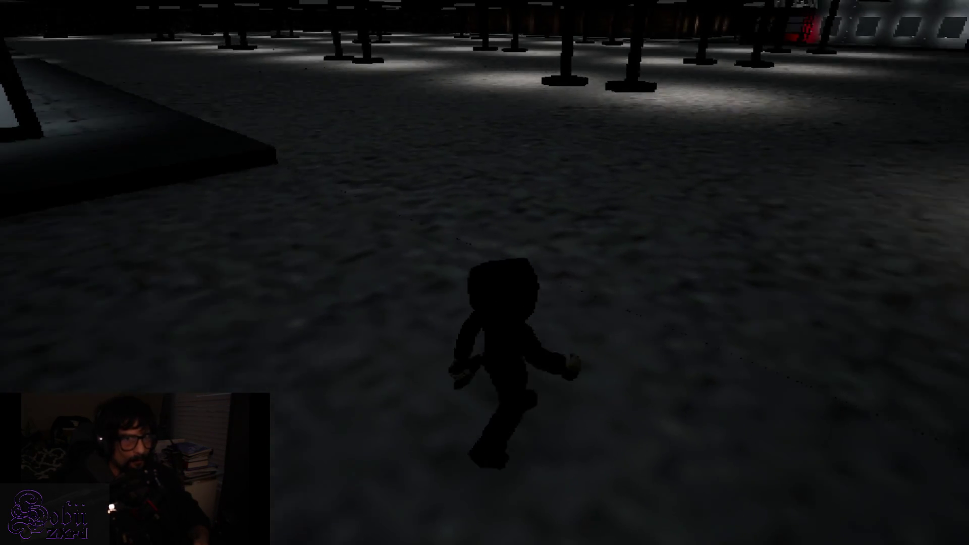
key(w)
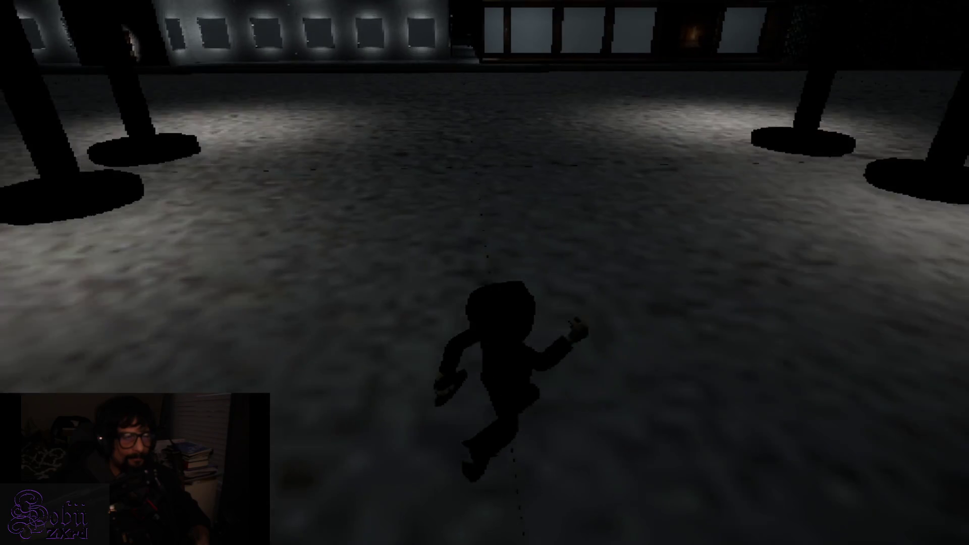
Step: Run past the pillars and across the hall to the far fence, knife in hand
key(w)
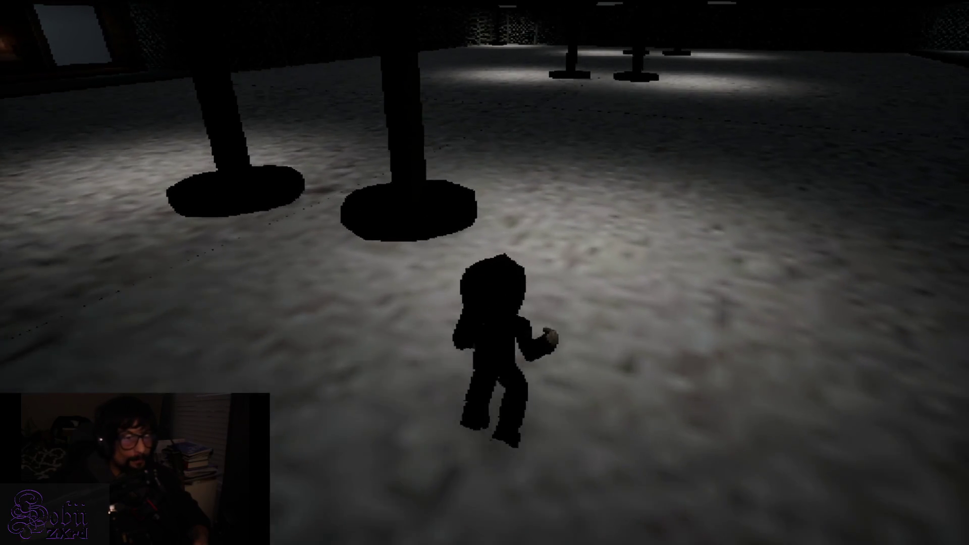
key(w)
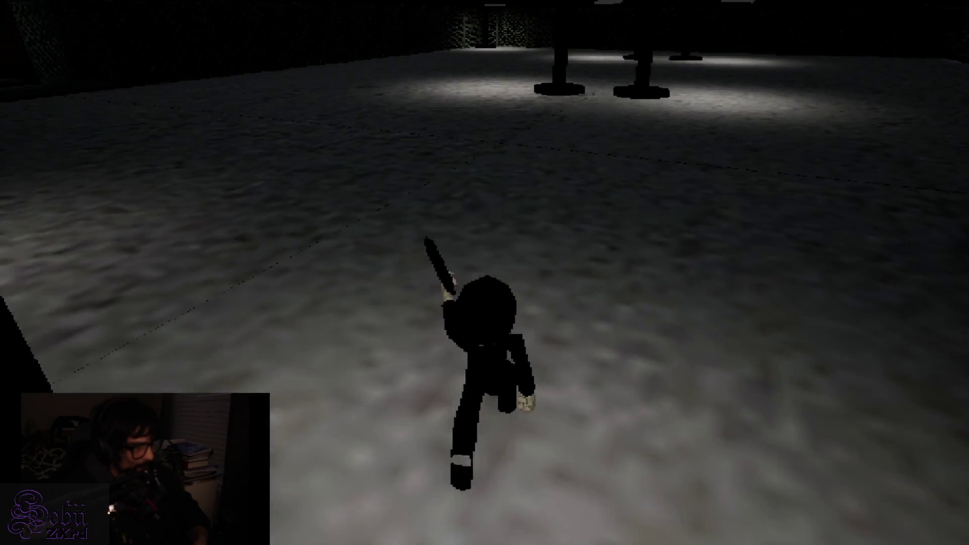
key(w)
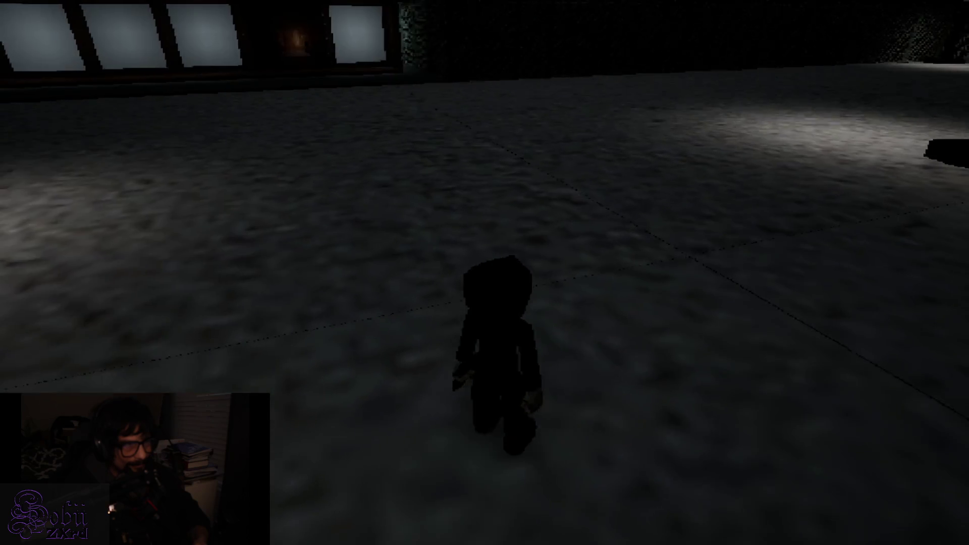
key(w)
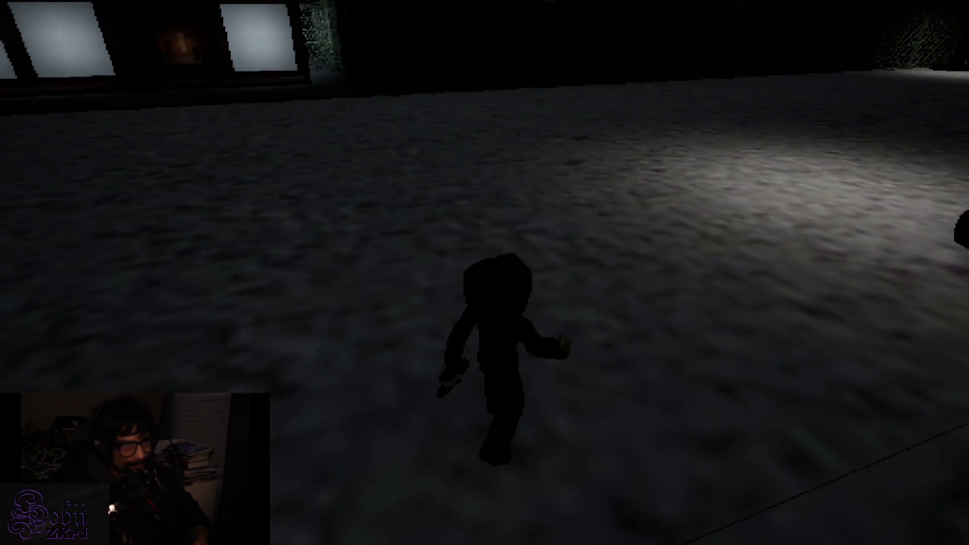
key(w)
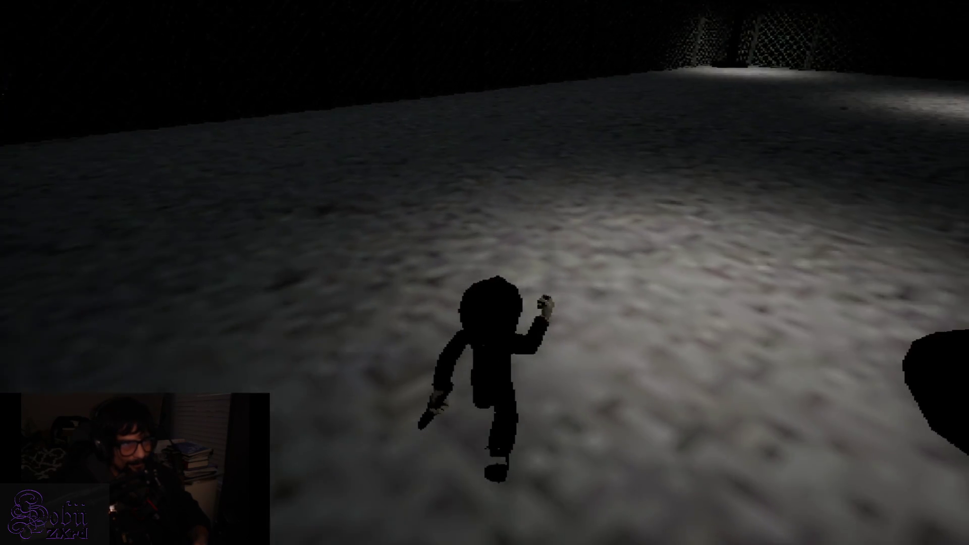
key(w)
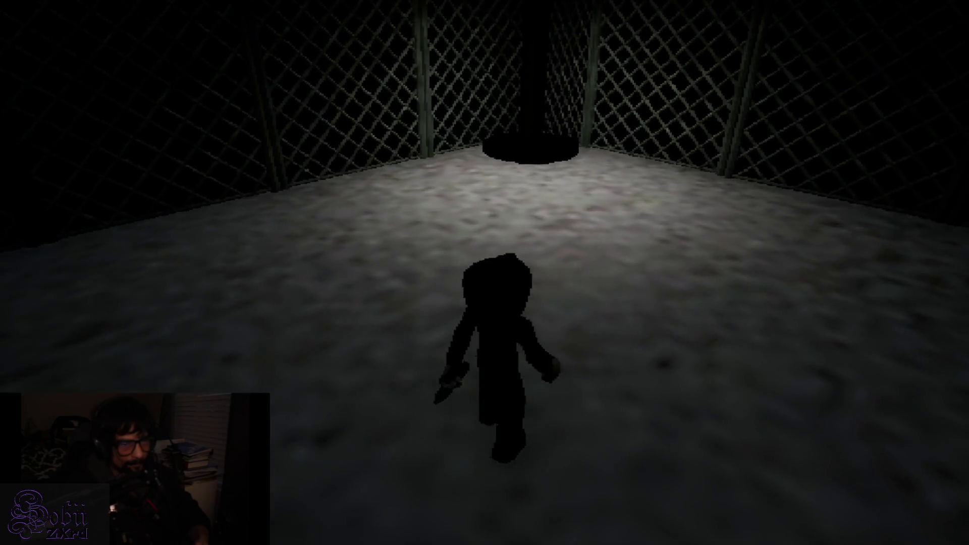
Step: Cross the cage, run along the fence to the lit windows, and aim the laser sight at the figure
key(w)
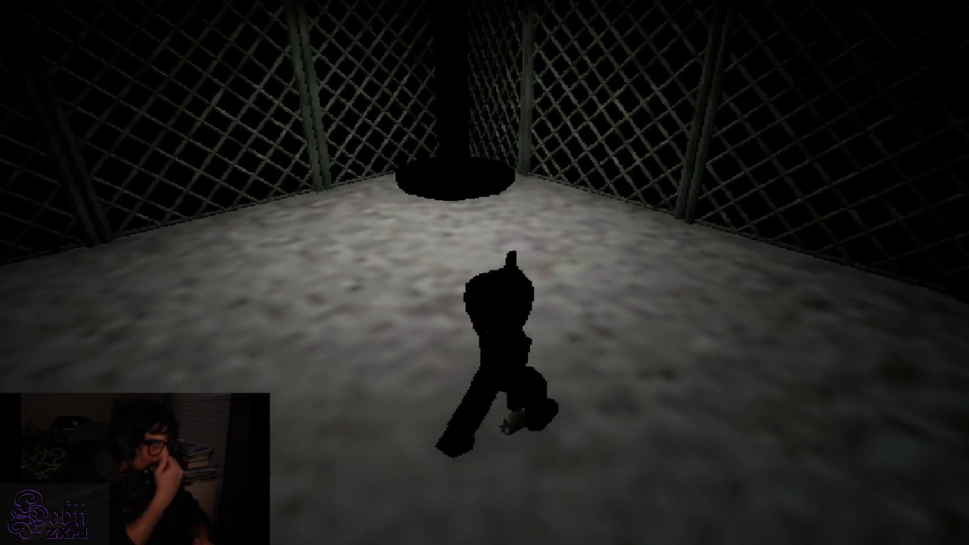
key(w)
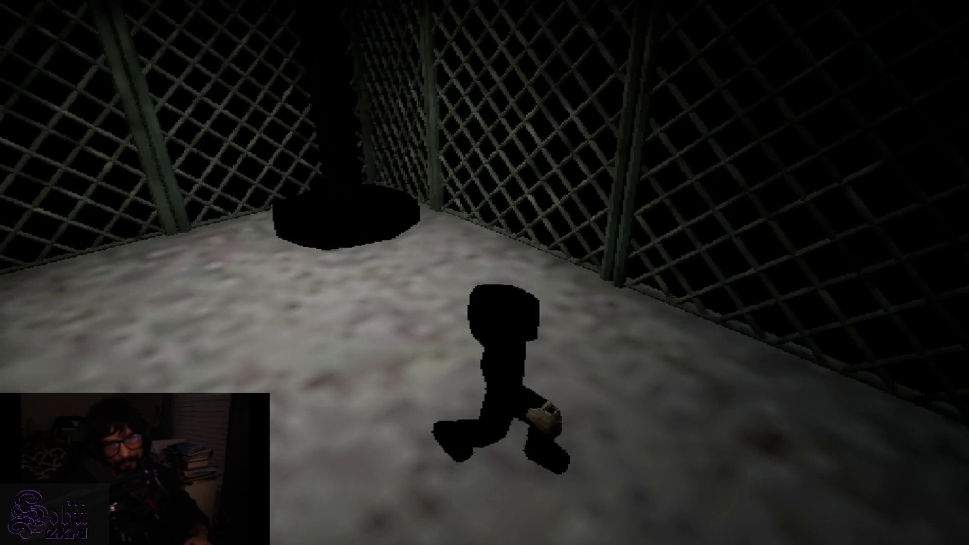
key(w)
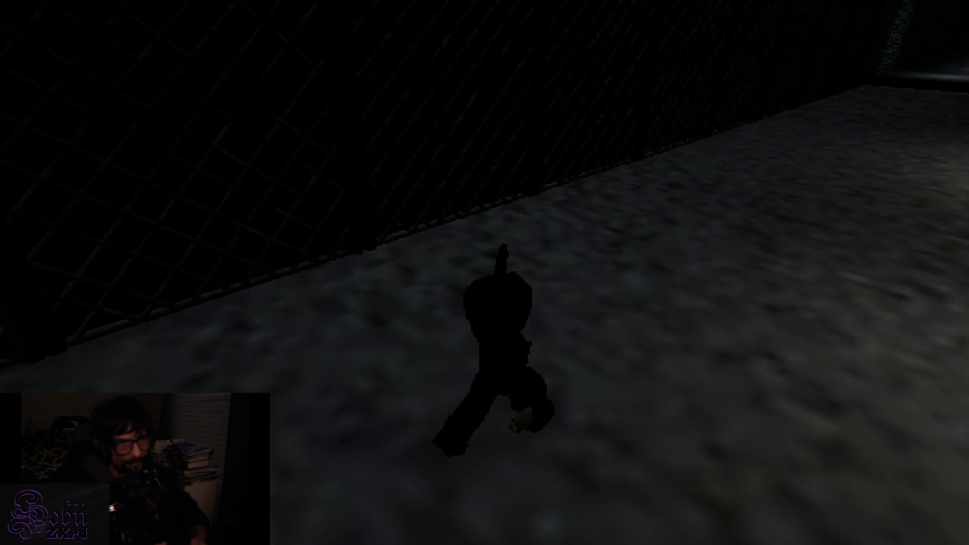
key(w)
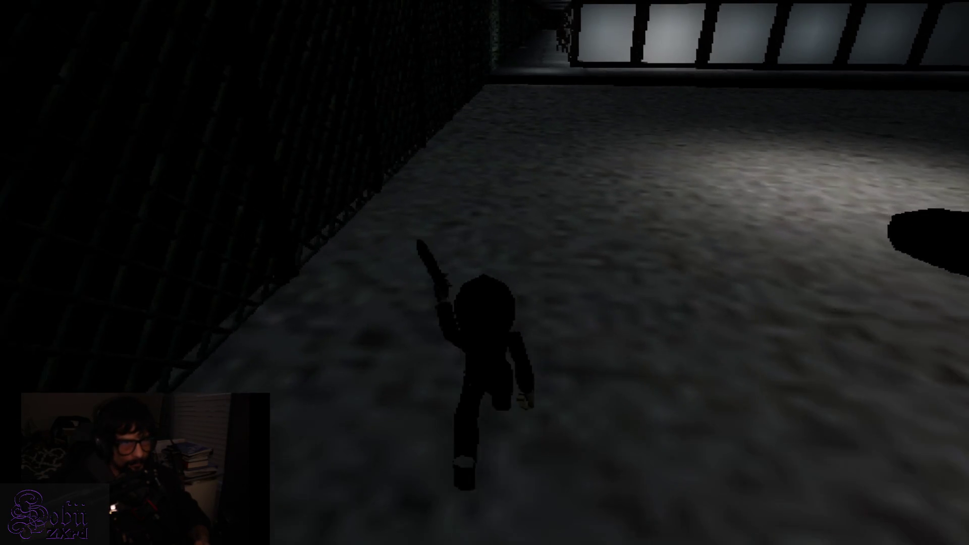
key(w)
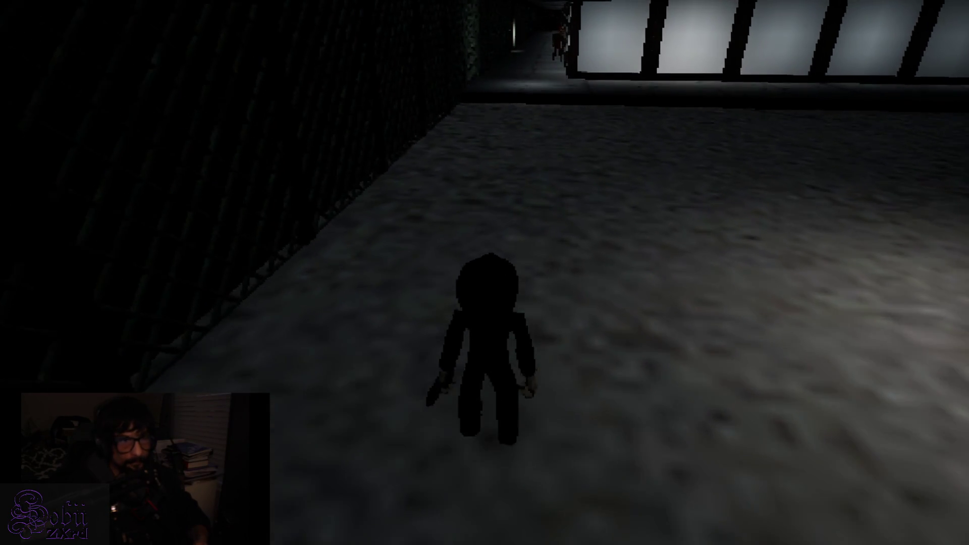
key(w)
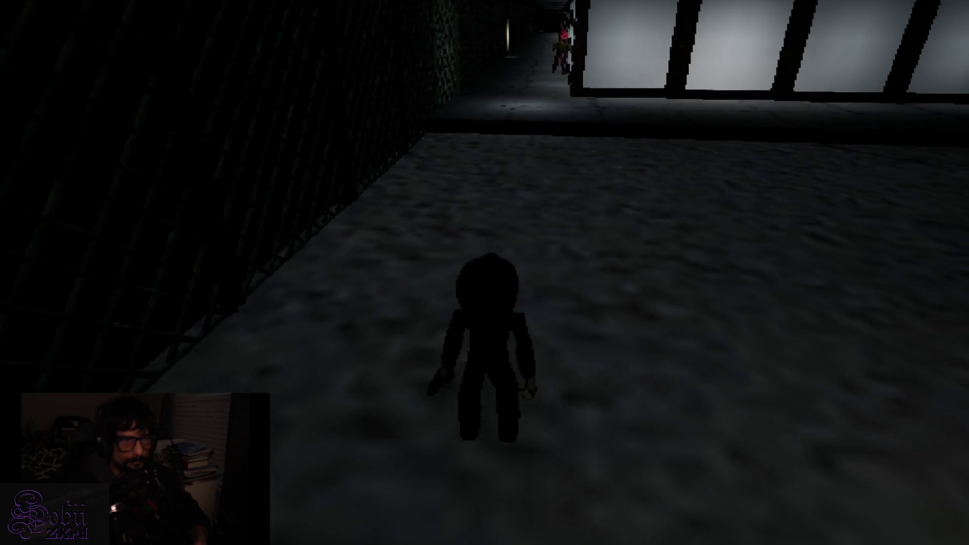
key(w)
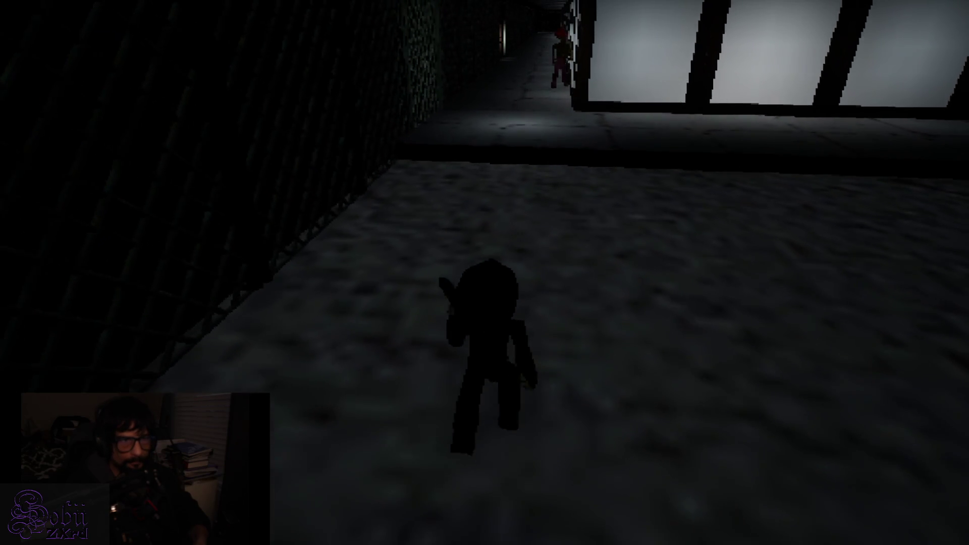
key(w)
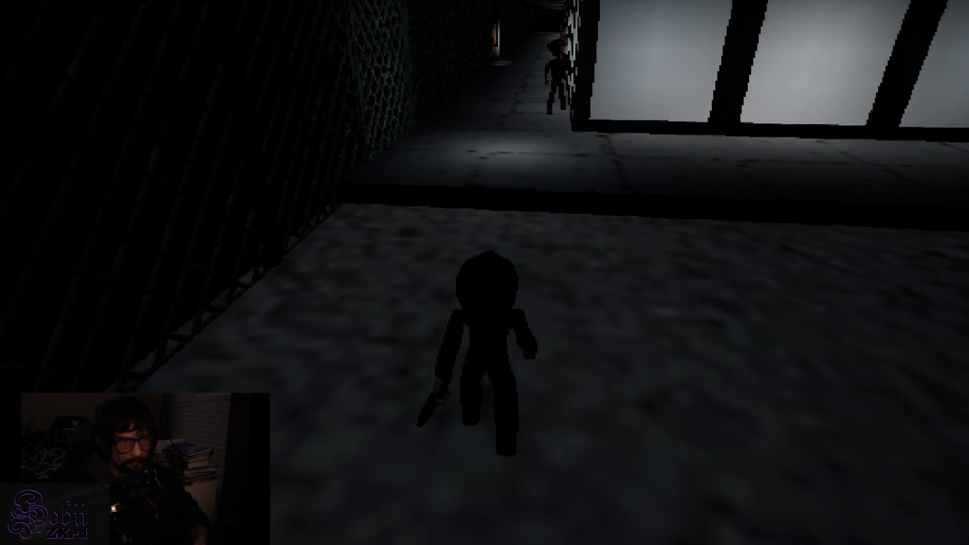
key(2)
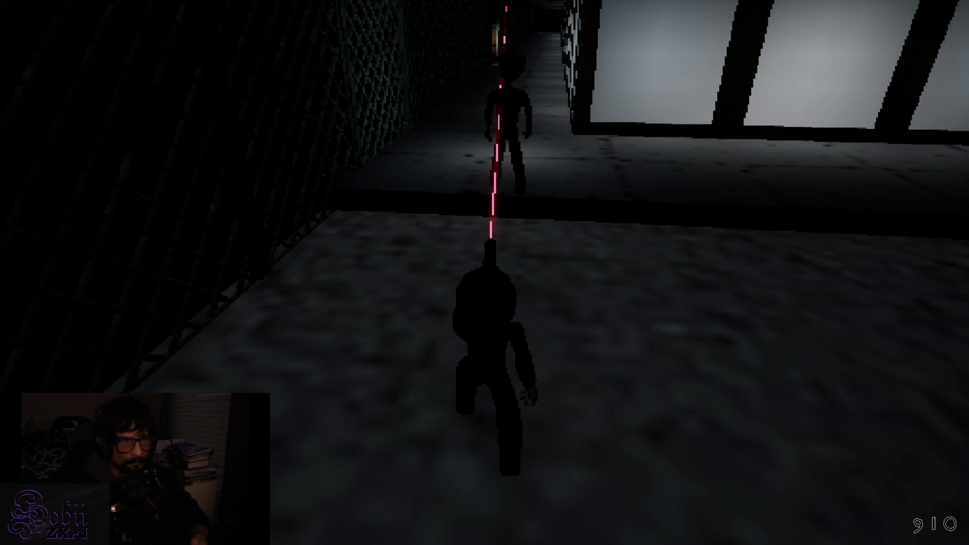
Step: Leave the corridor for the open floor, switch from knife to gun, and run past the red figure
key(2)
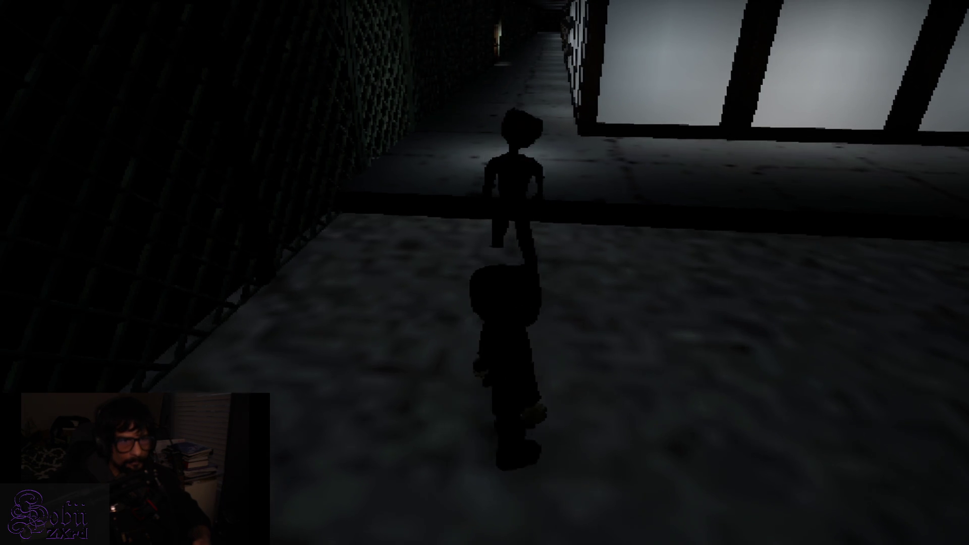
key(w)
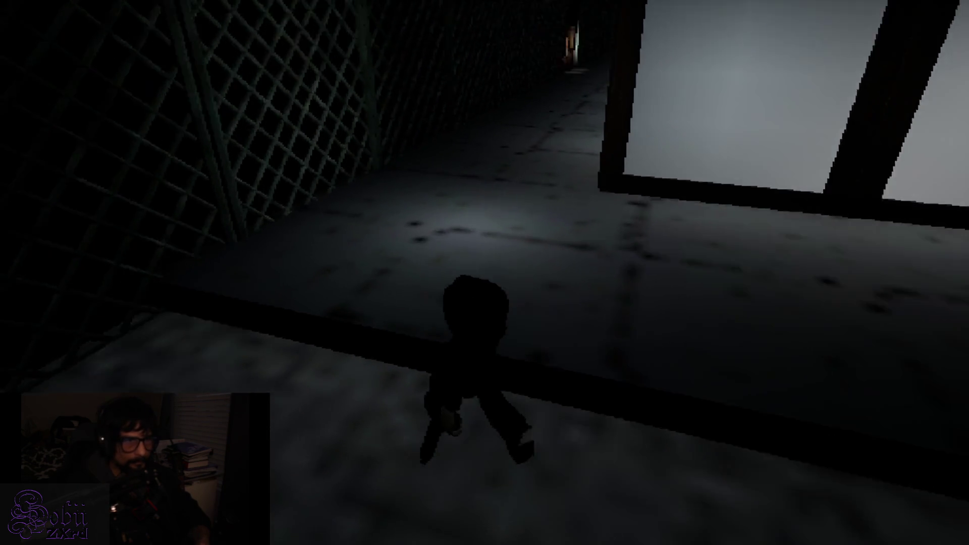
key(1)
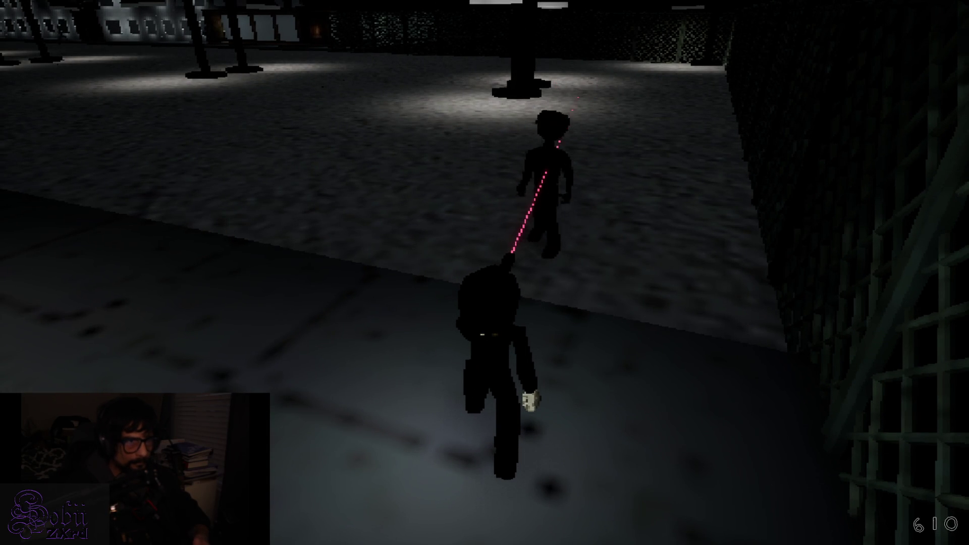
key(w)
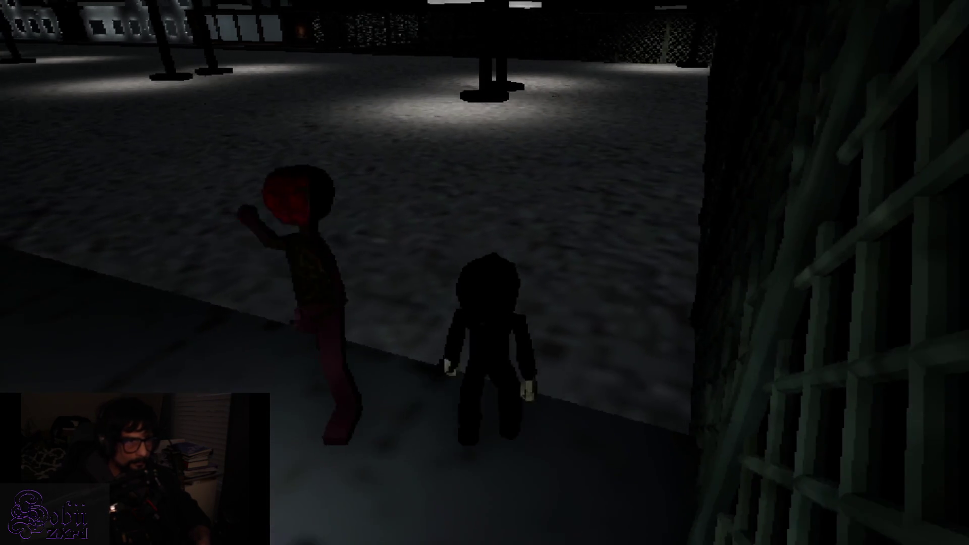
key(w)
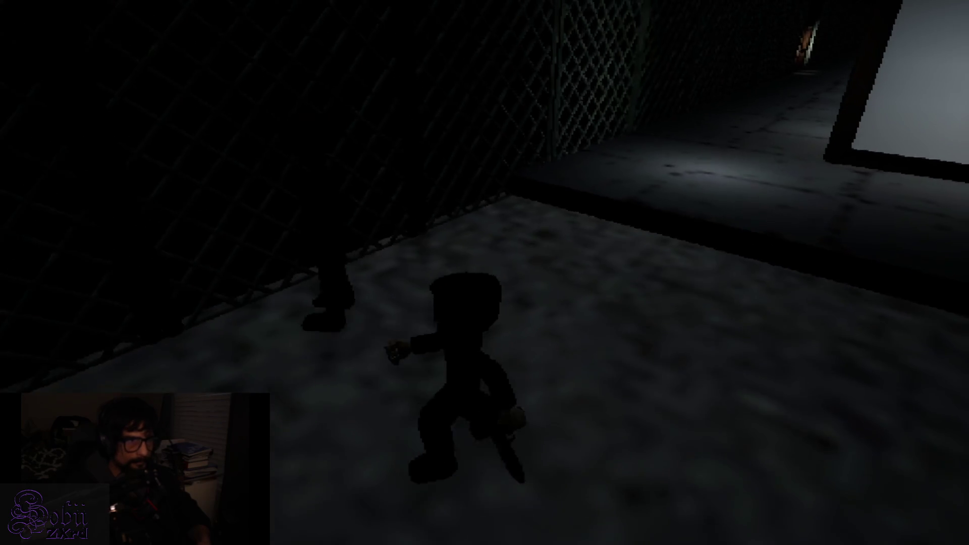
Step: Aim the laser at the dark figure attacking by the fence and fight it off
key(1)
key(d)
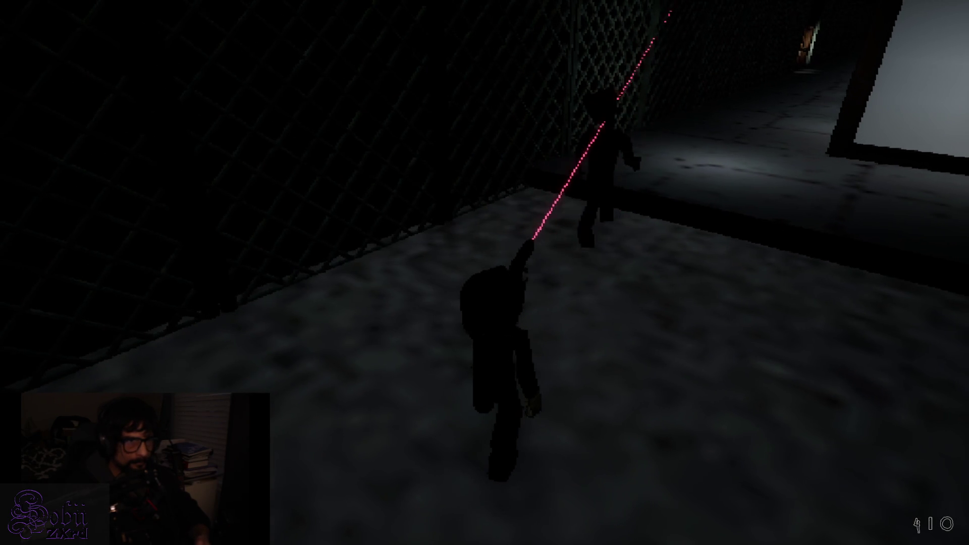
key(w)
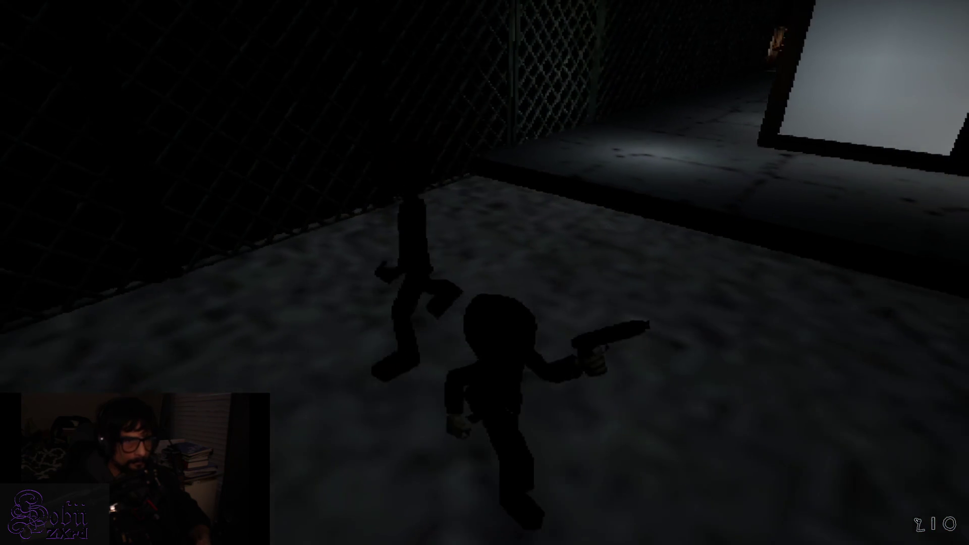
key(a)
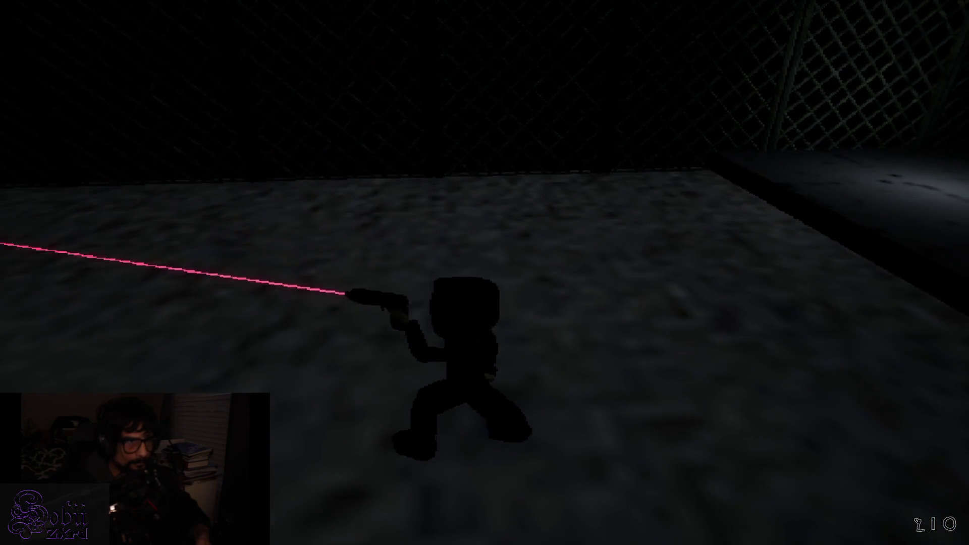
key(a)
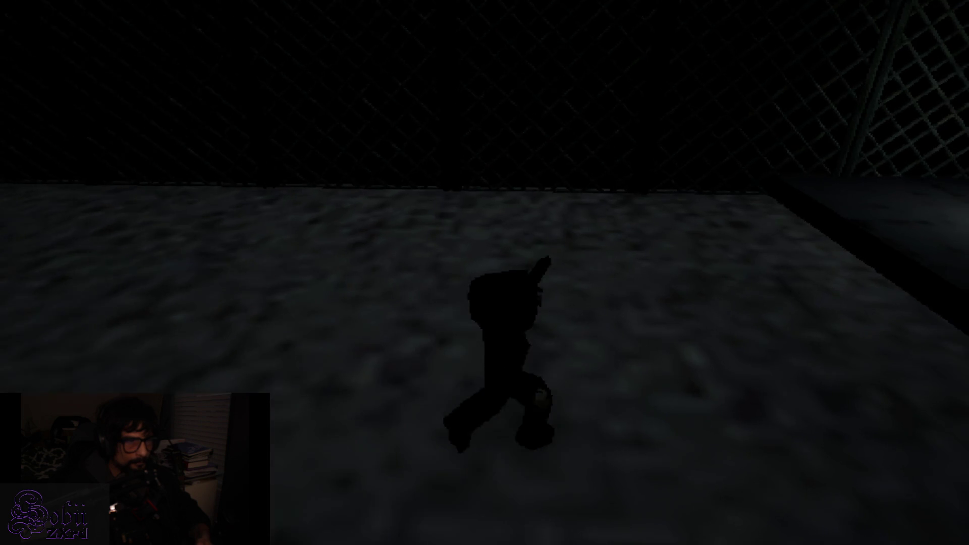
Step: Walk back to the chain-link fence and follow it toward the lit corridor
key(s)
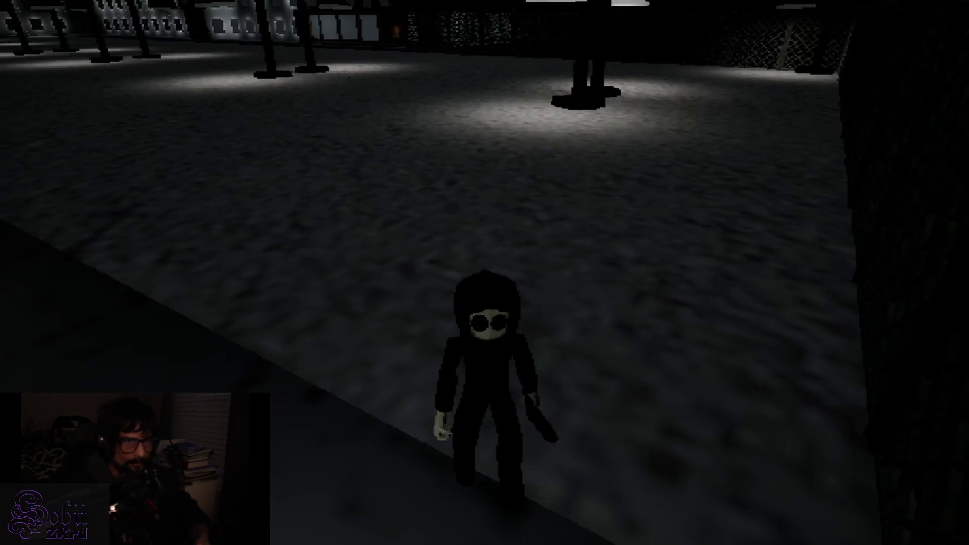
key(d)
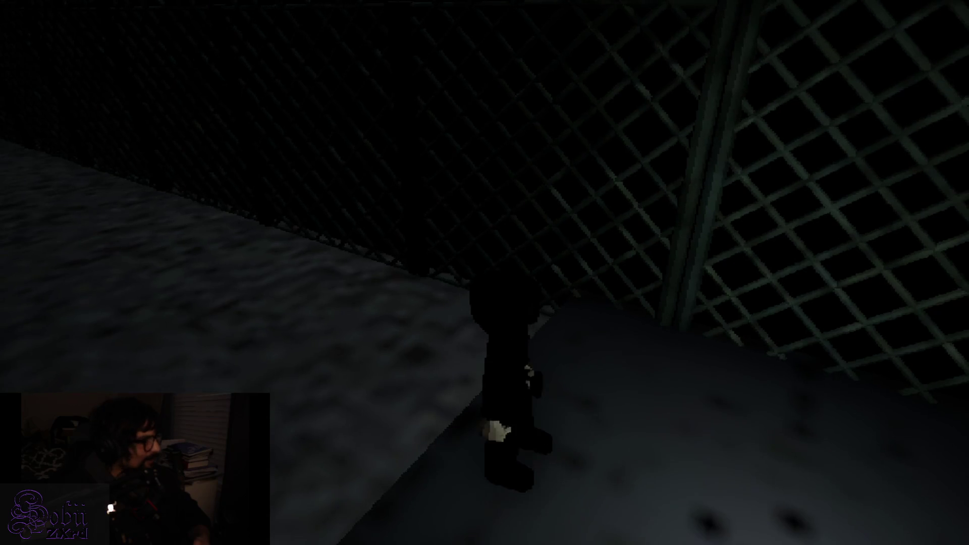
key(d)
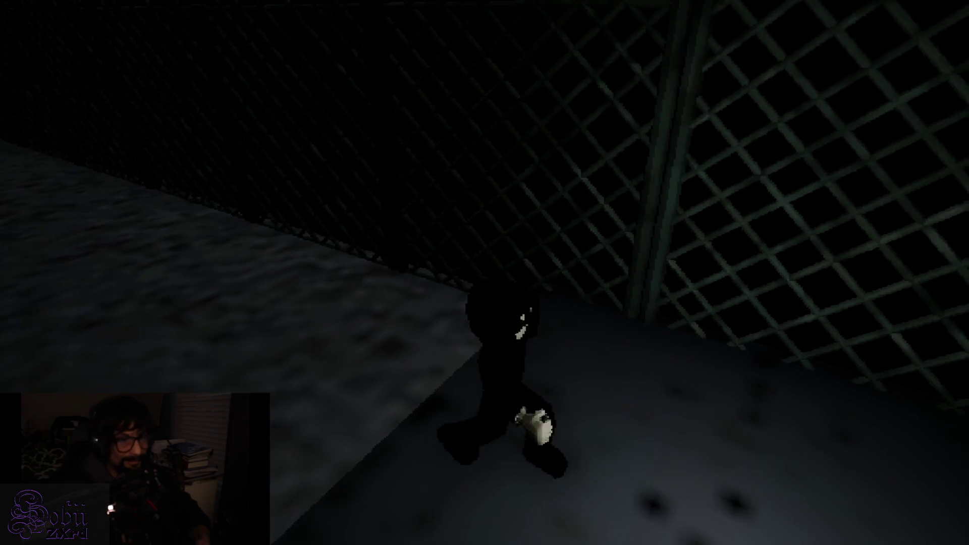
Step: Run off the walkway across the open hall toward the lit pillars, Alt+Tabbing out and back twice
key(s)
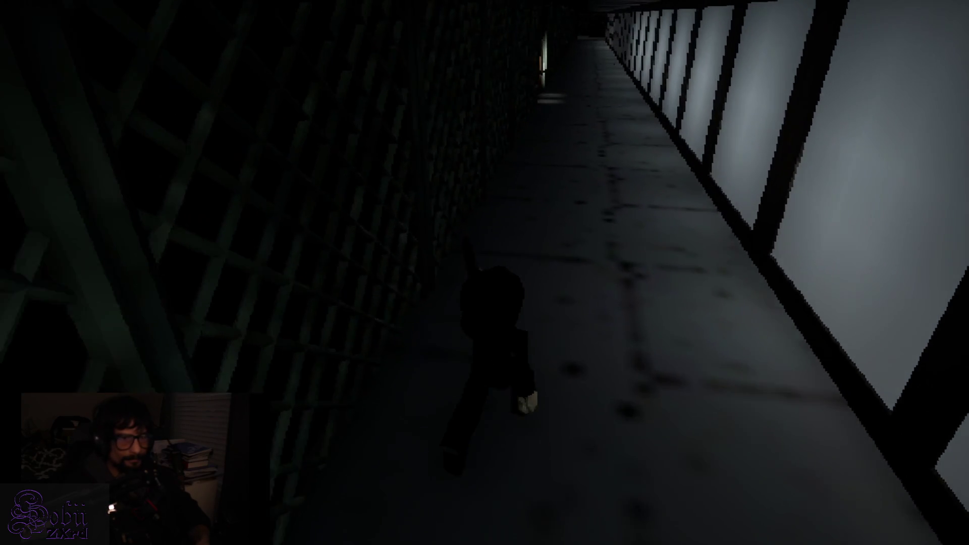
key(w)
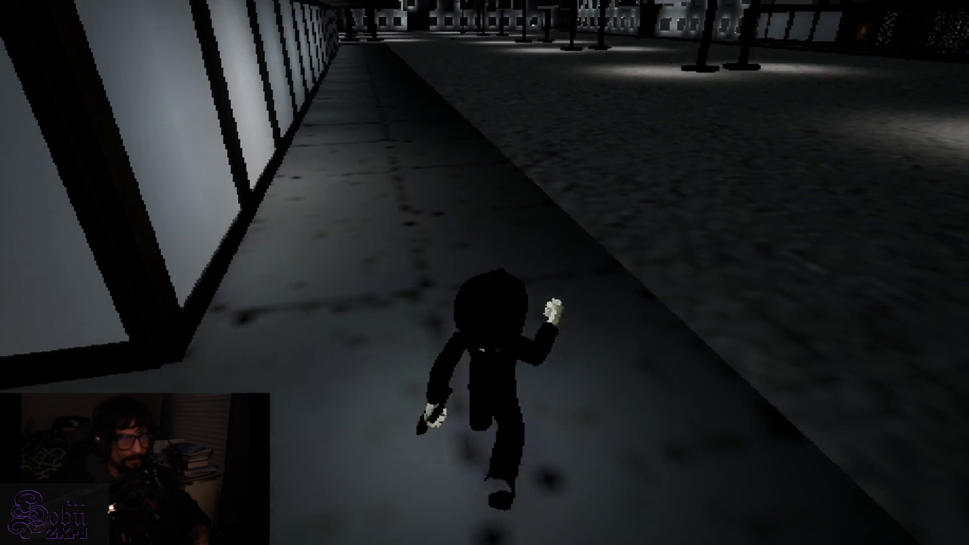
key(d)
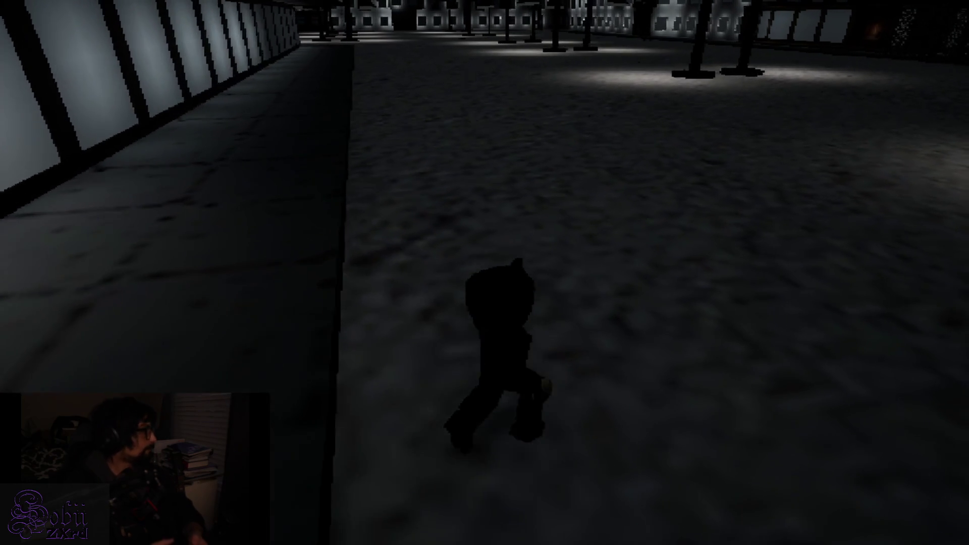
key(w)
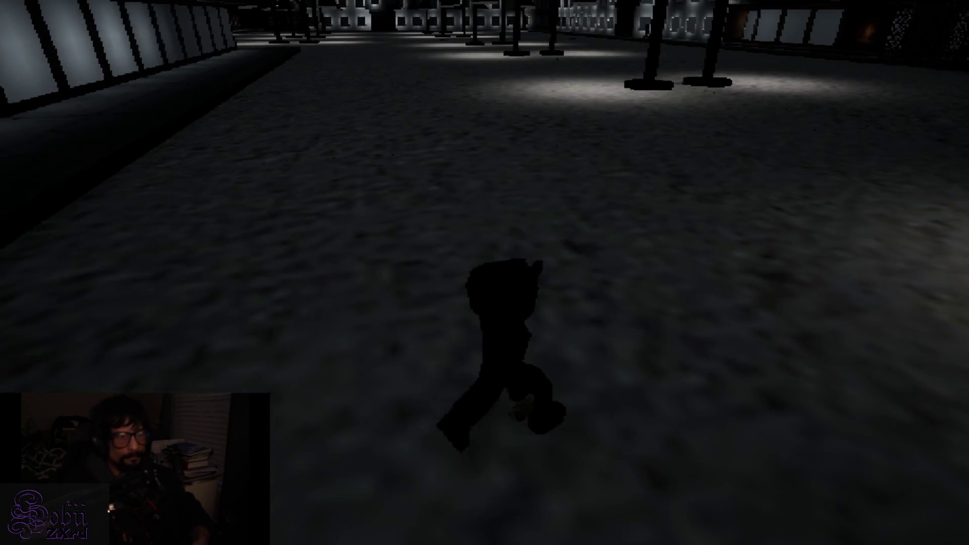
key(w)
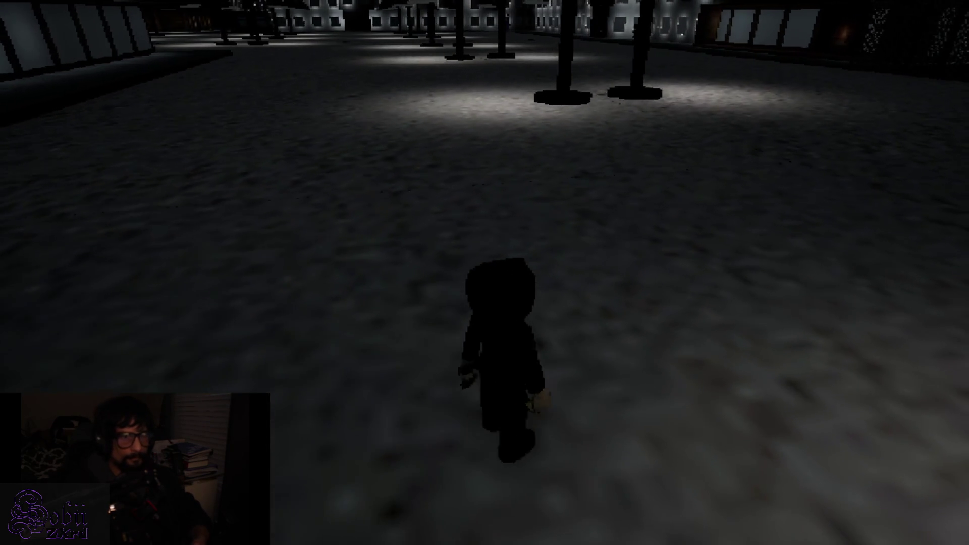
key(w)
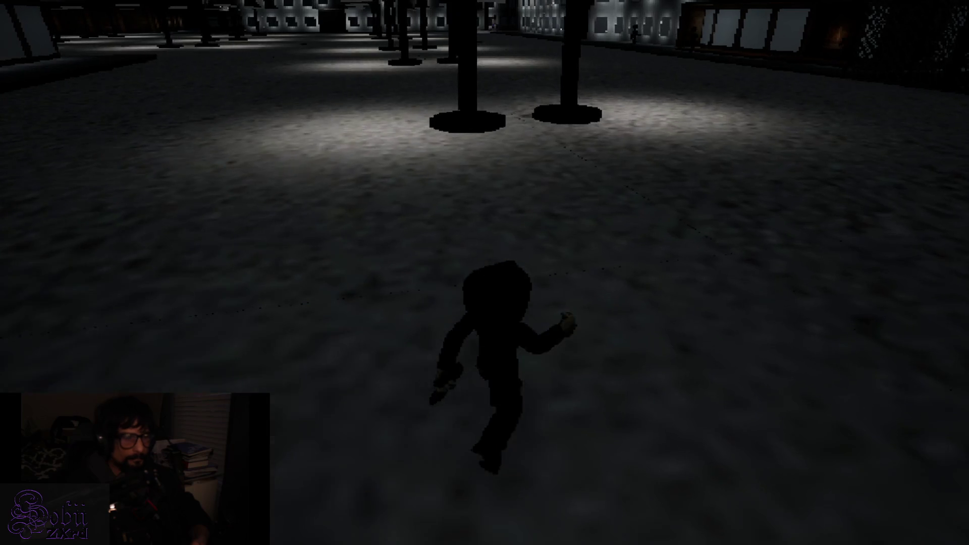
key(alt+Tab)
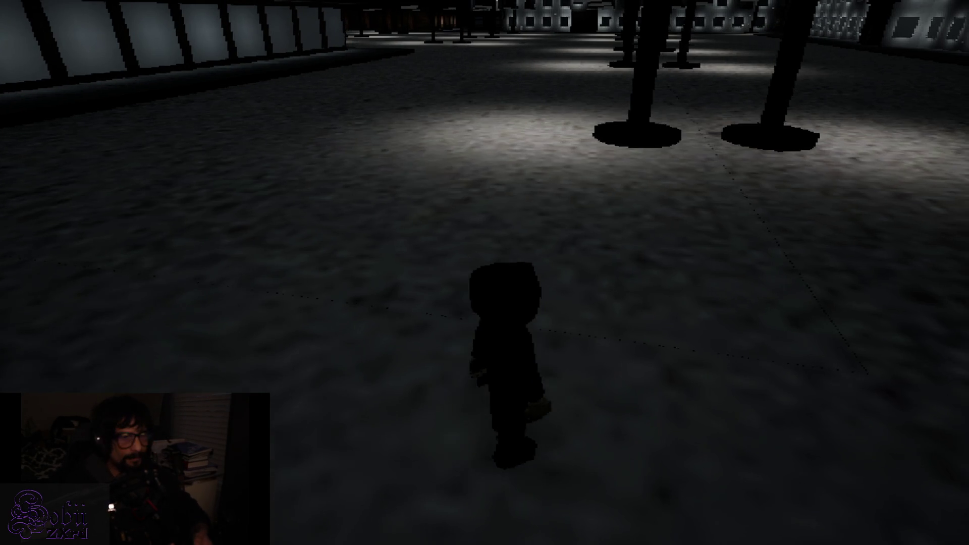
key(w)
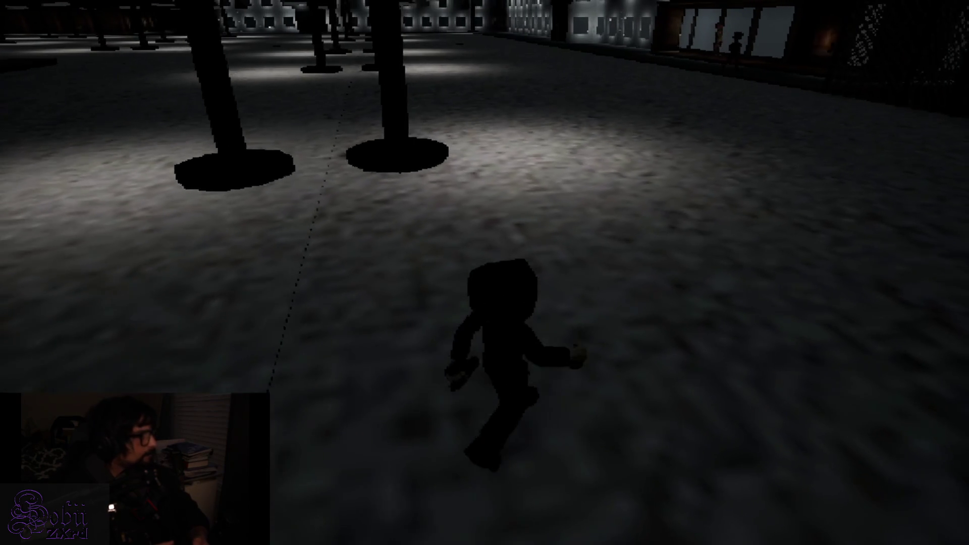
key(alt+Tab)
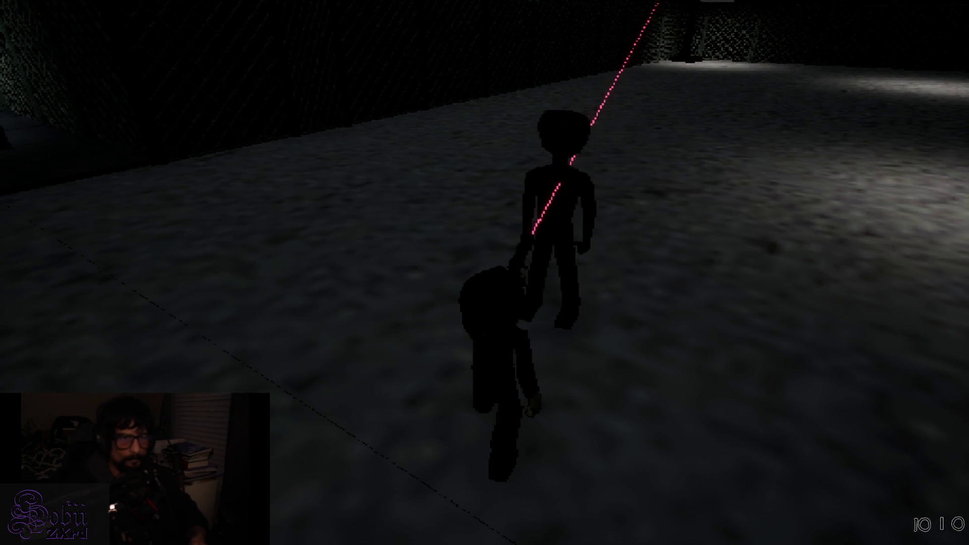
Step: Shoot the figure in the laser's path, then raise the pistol to aim again
click(484, 273)
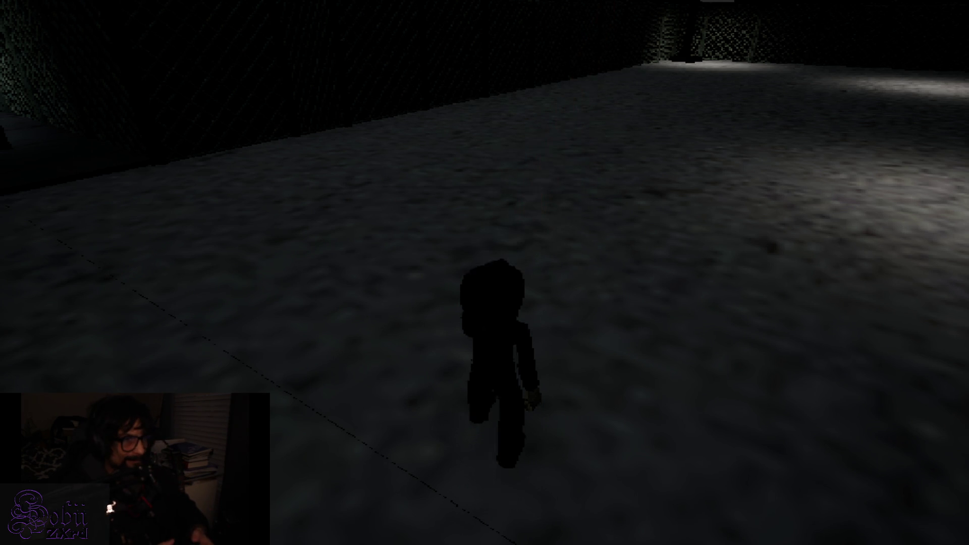
right_click(485, 272)
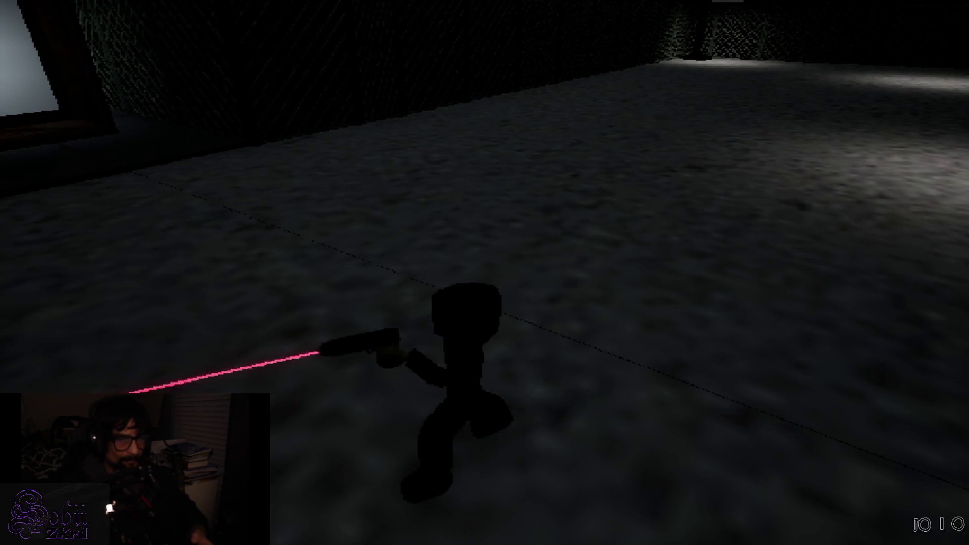
Step: Run across the floor past the lit shop windows to the shop's back door
key(w)
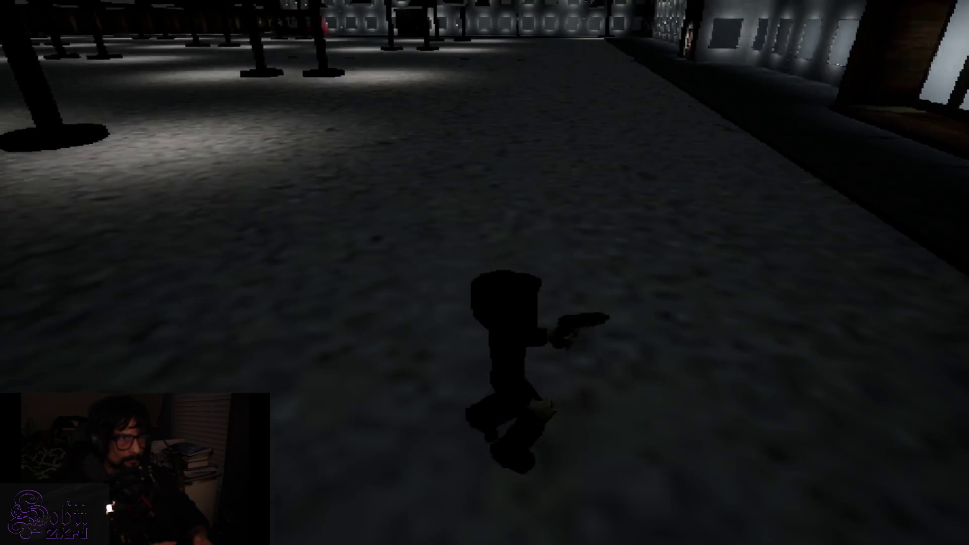
key(w)
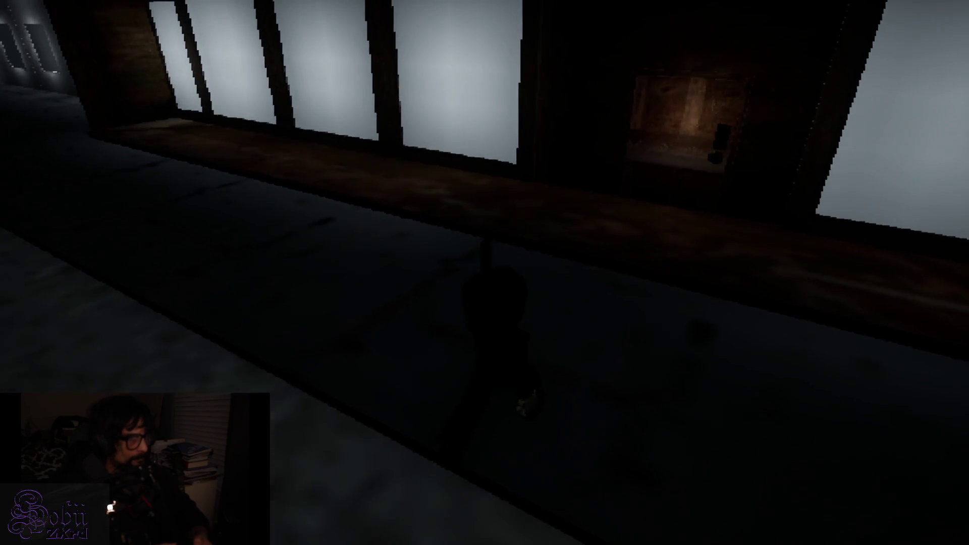
key(w)
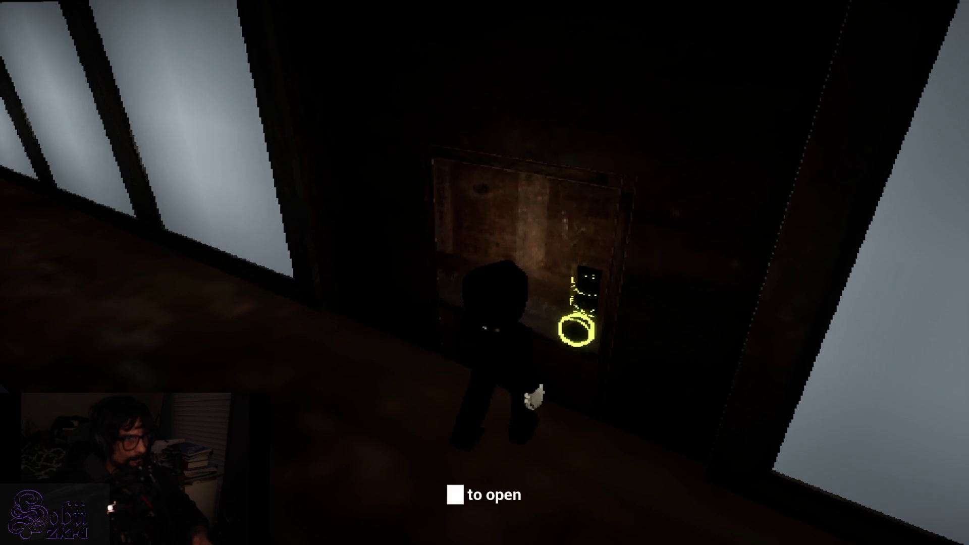
Step: Open the shop's back door and cross the dark room to the wall lever
key(w)
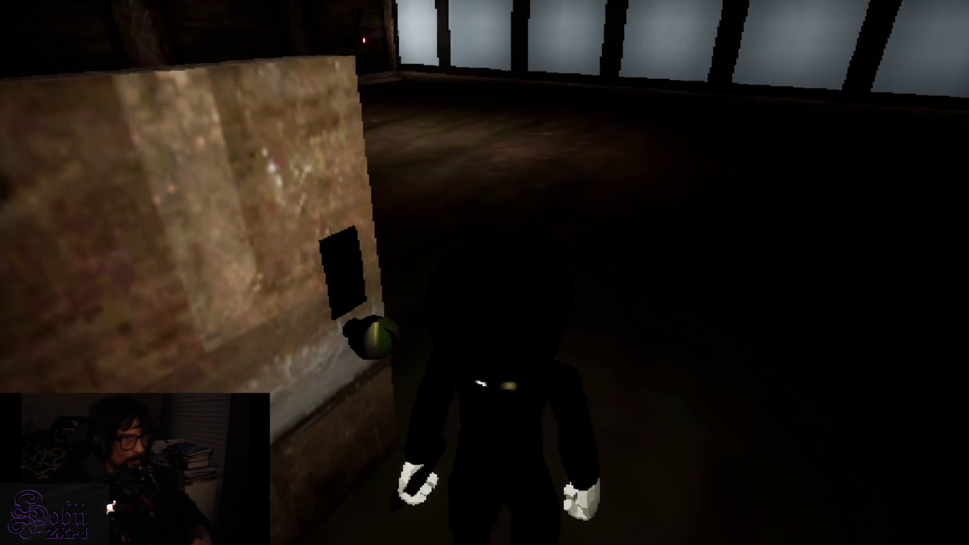
key(w)
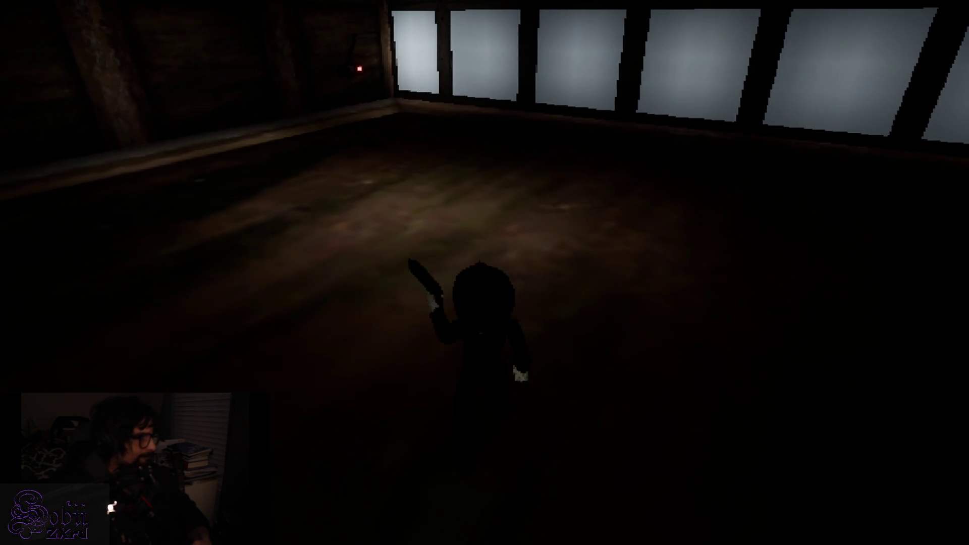
key(w)
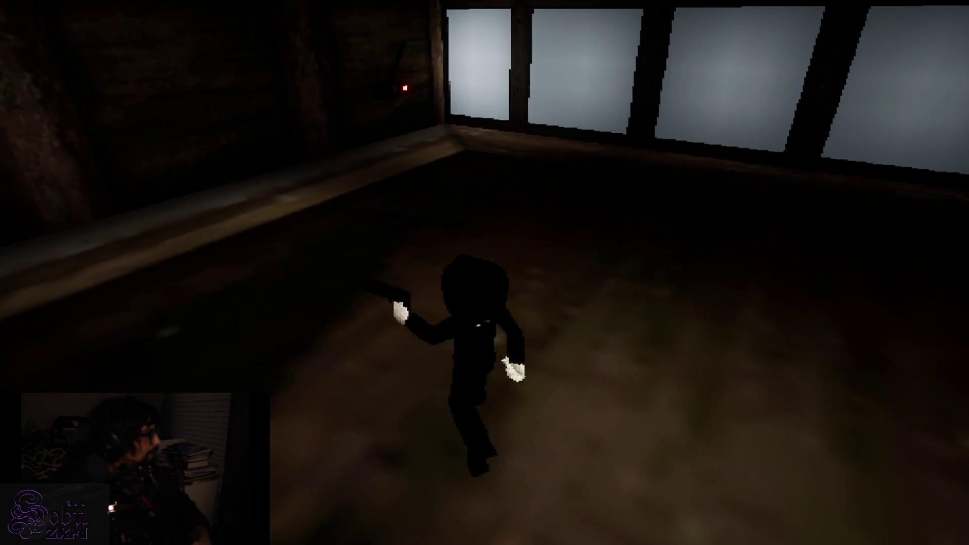
key(w)
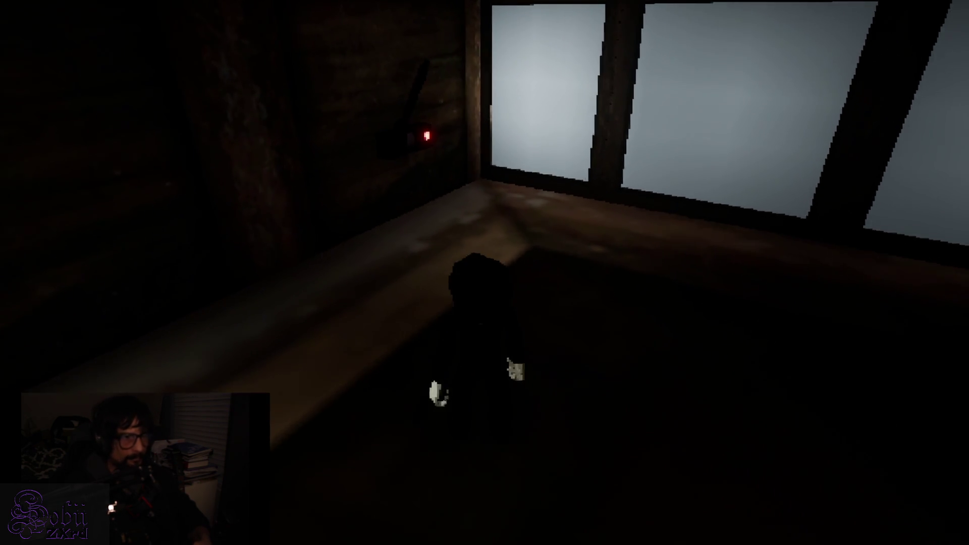
key(w)
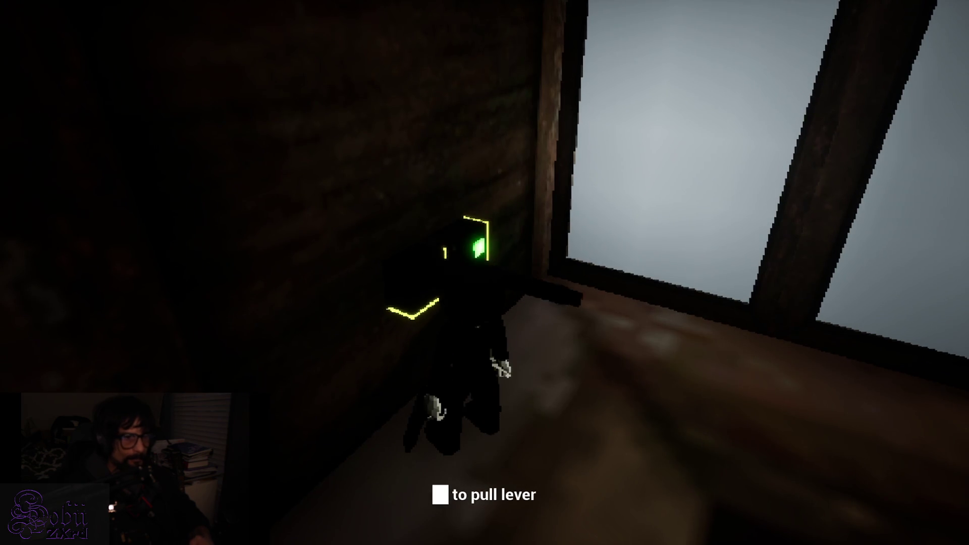
key(s)
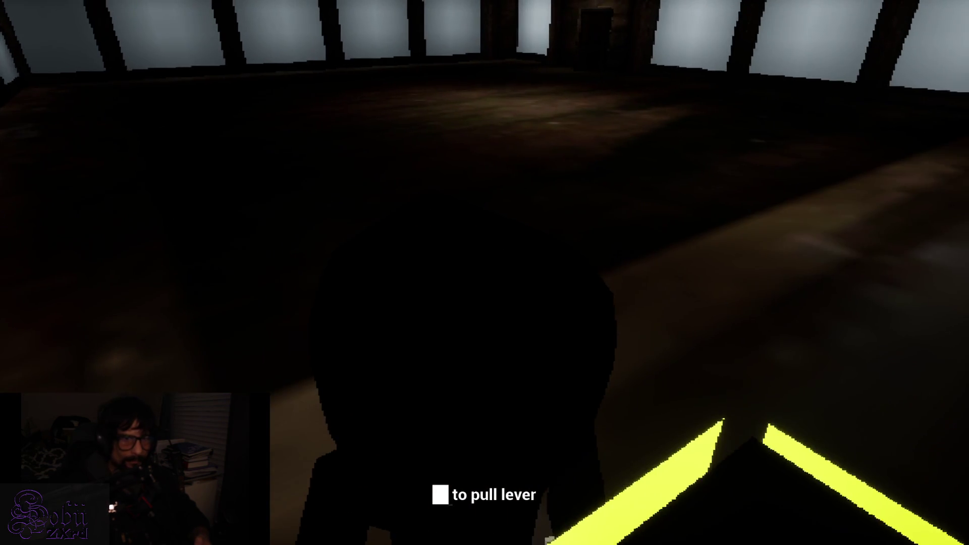
key(w)
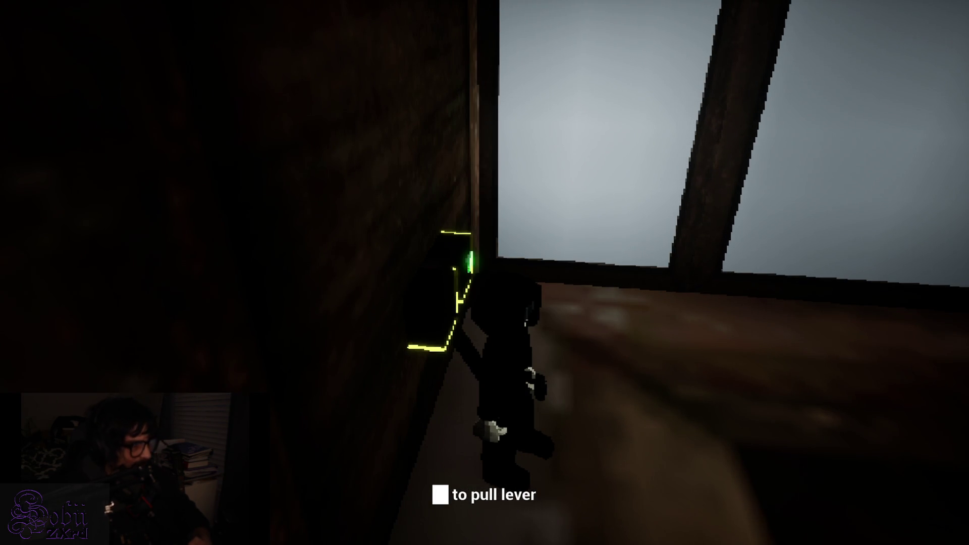
Step: Leave the lever and go through the room's open far doorway into the corridor
key(s)
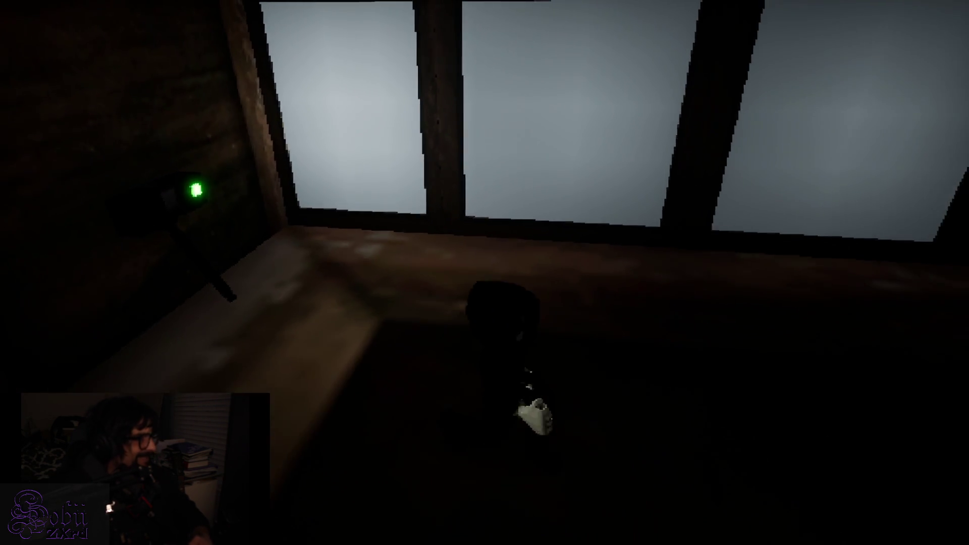
key(w)
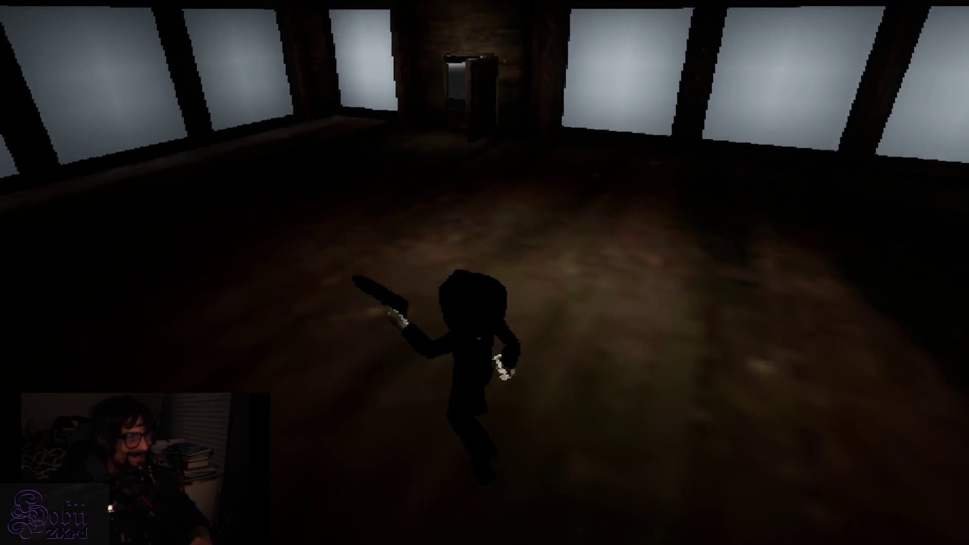
key(w)
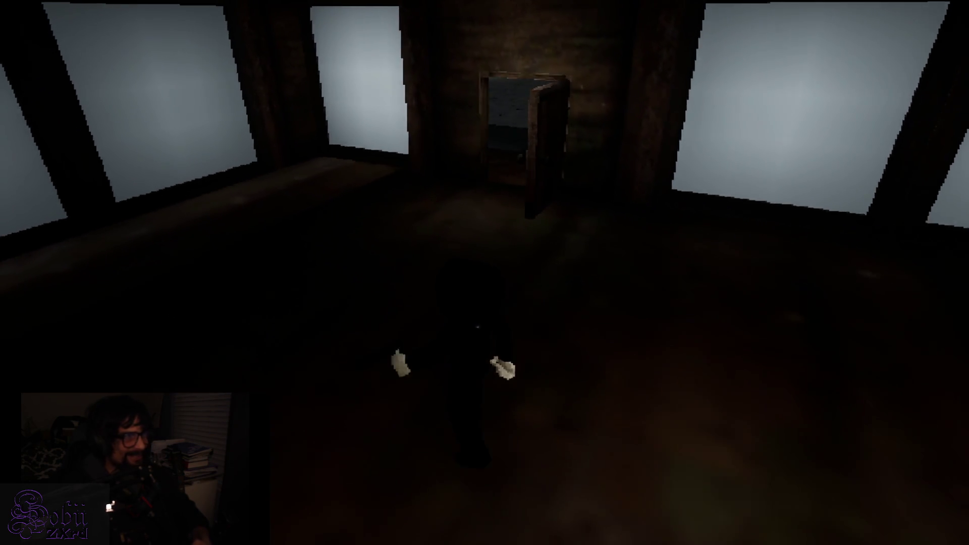
key(w)
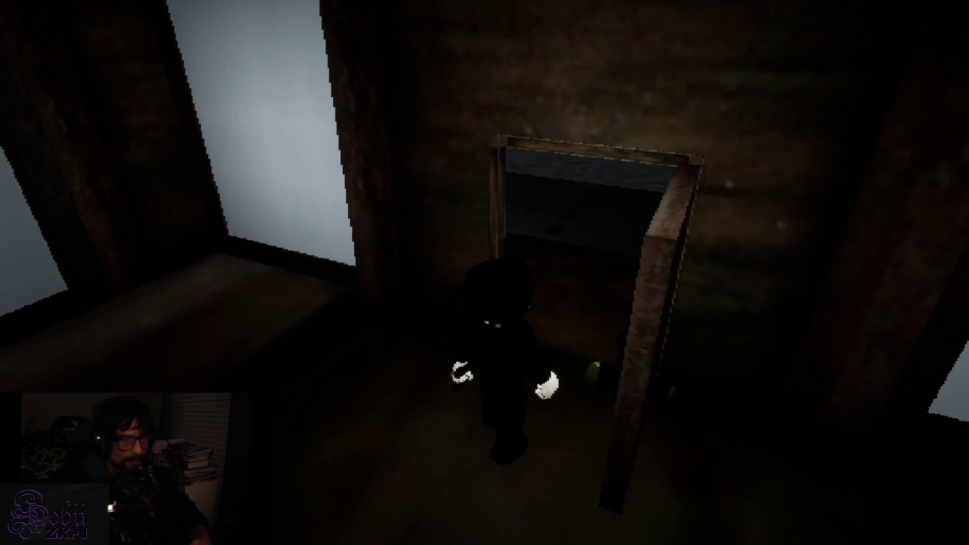
key(w)
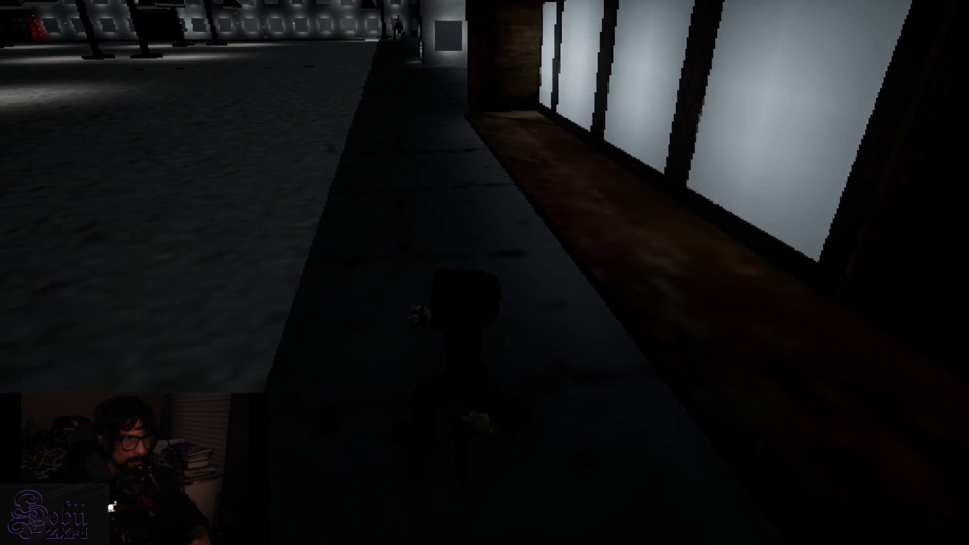
Step: Walk the dim corridor by the lit windows, round the corner, and go down the dark passage to the red-headed figure
key(w)
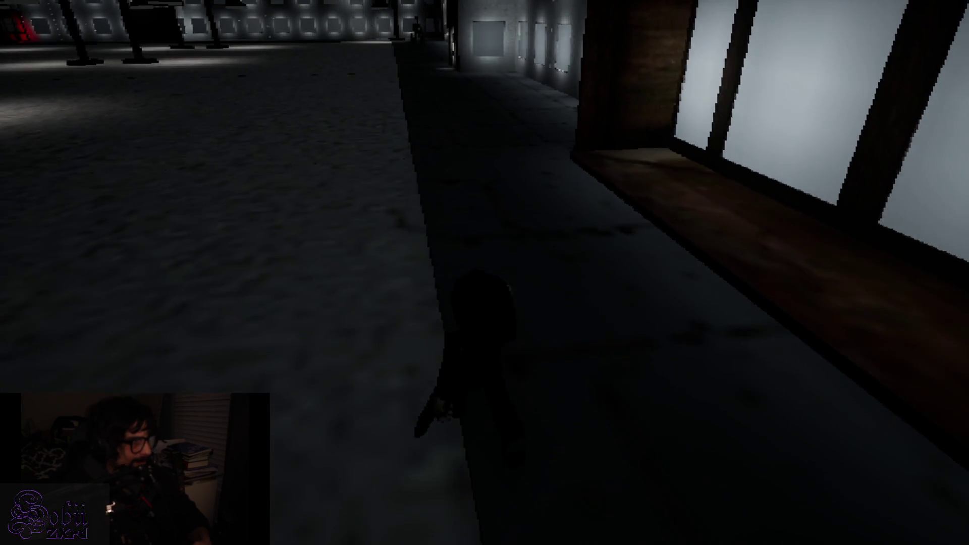
key(w)
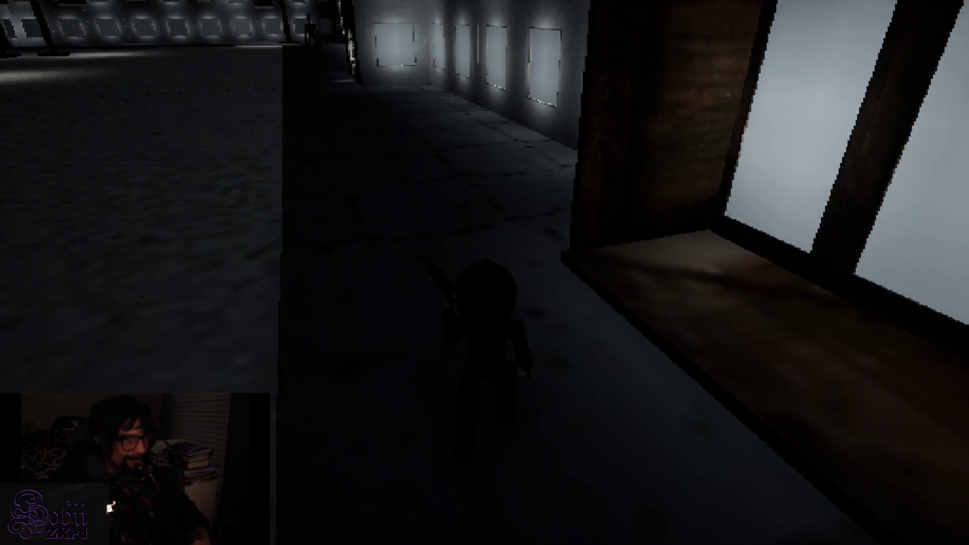
key(w)
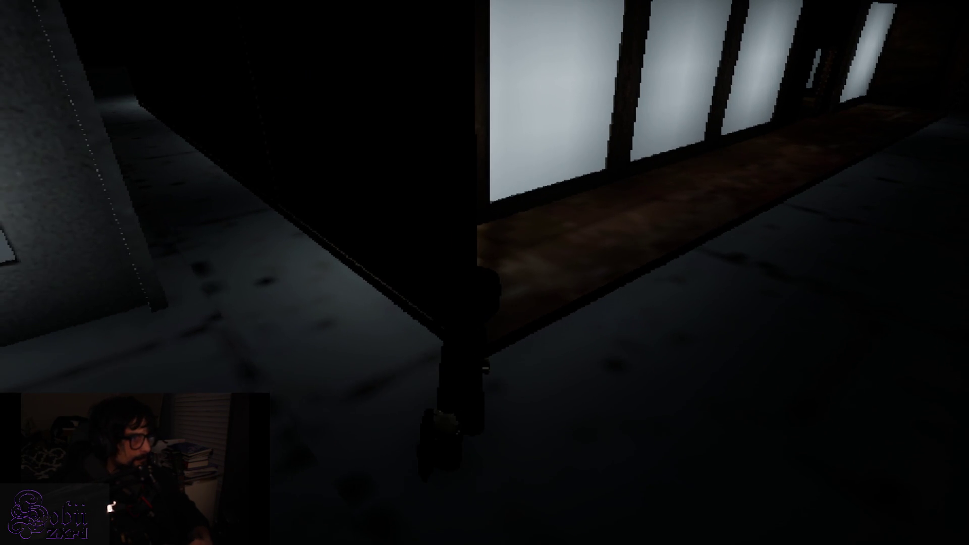
key(w)
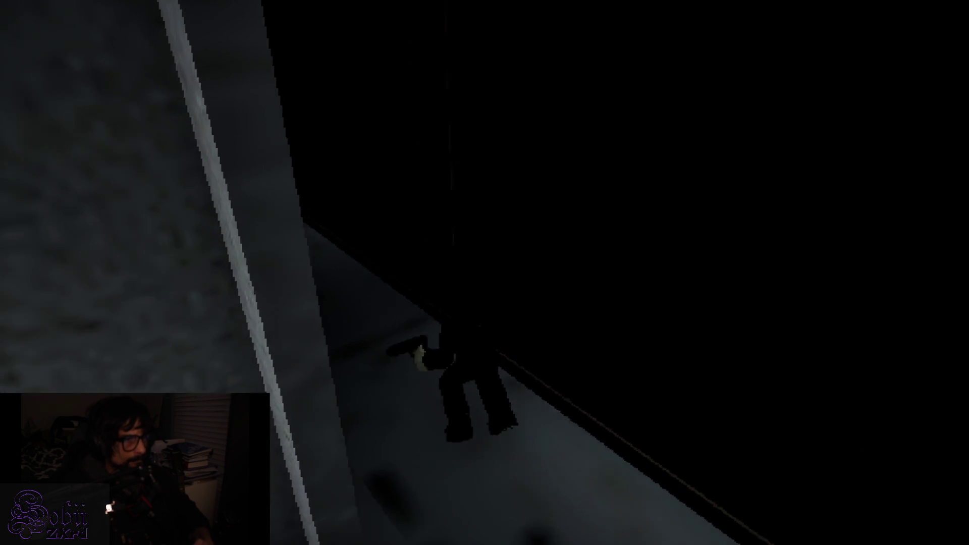
key(w)
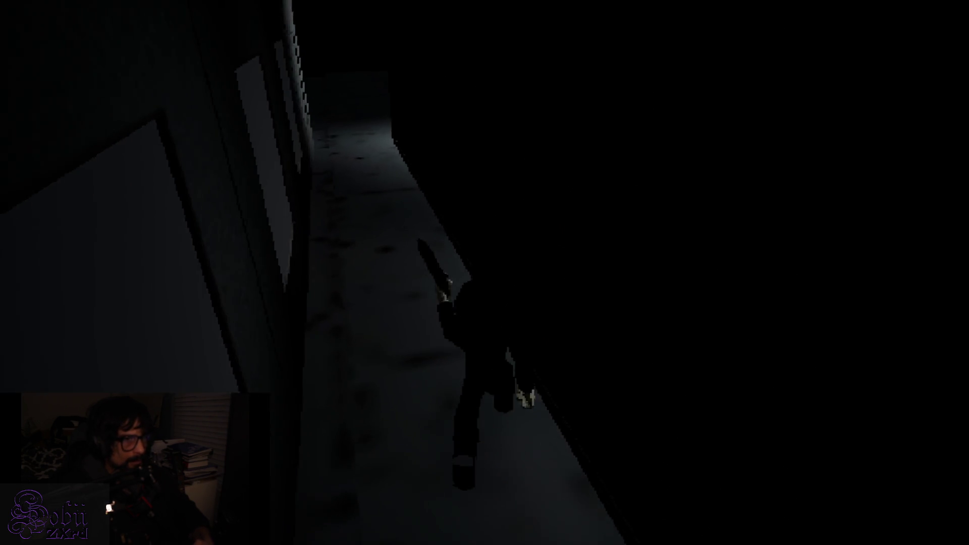
key(w)
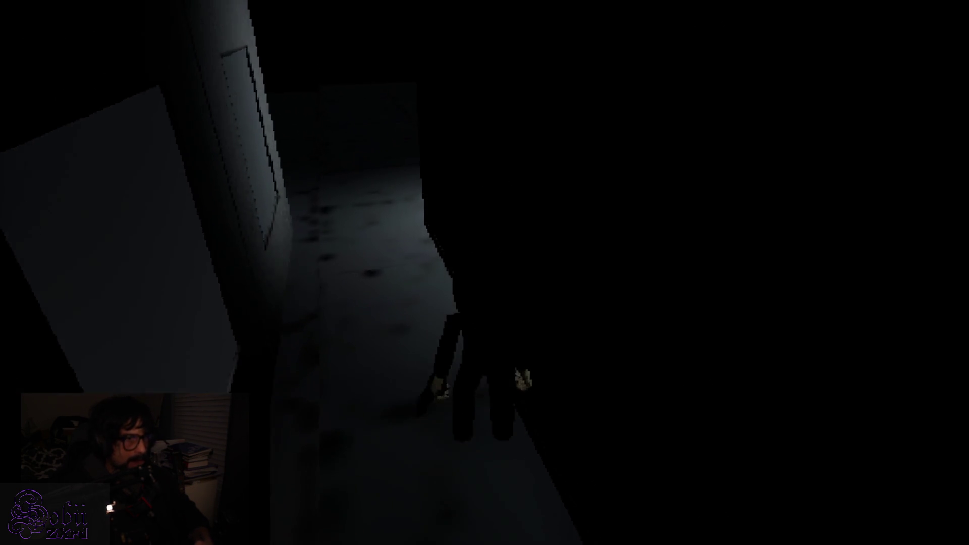
key(w)
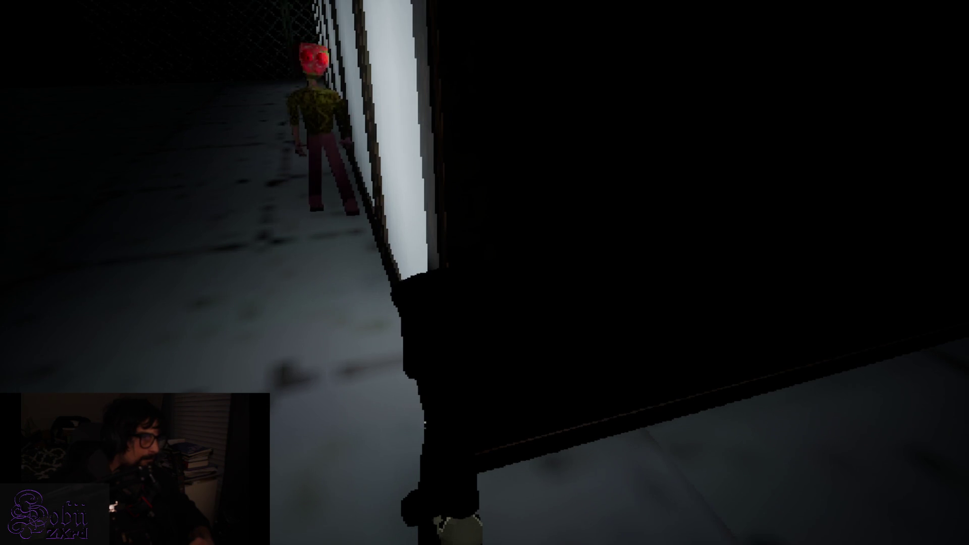
key(w)
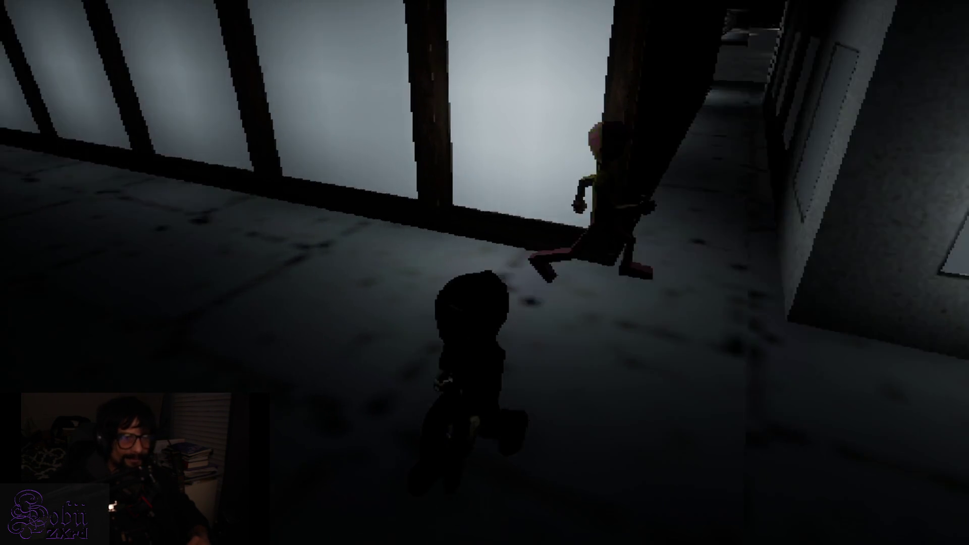
key(w)
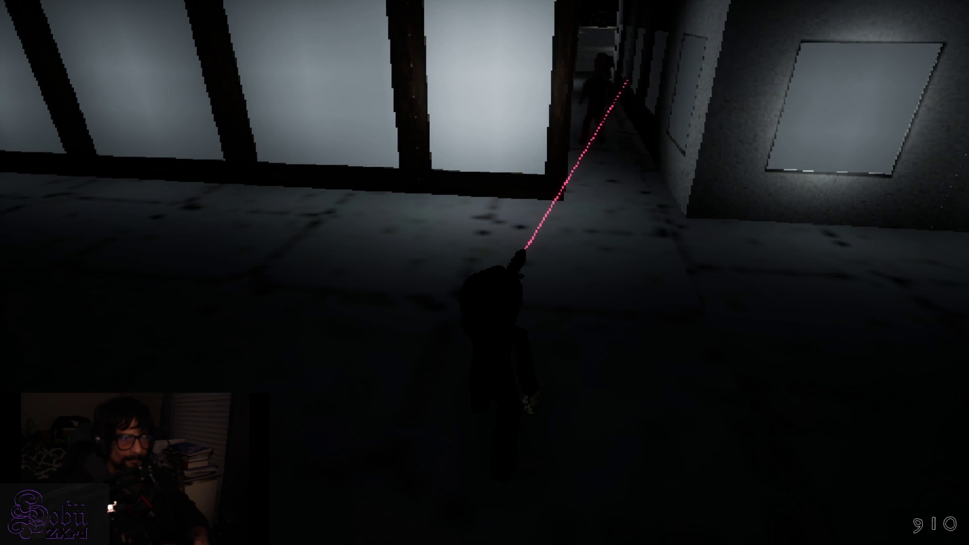
Step: Approach the corridor, aim the laser sight, and fire two shots at the red-headed ghoul
key(w)
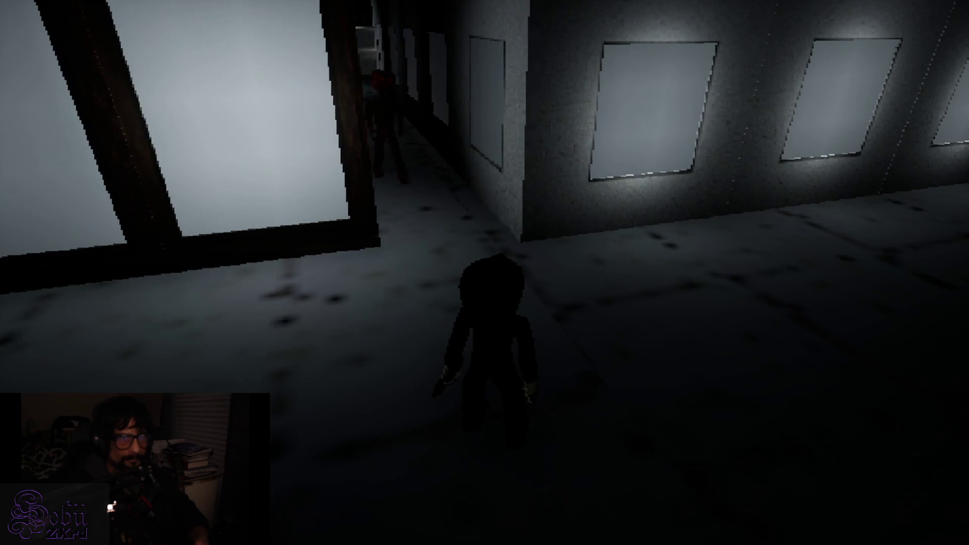
right_click(484, 273)
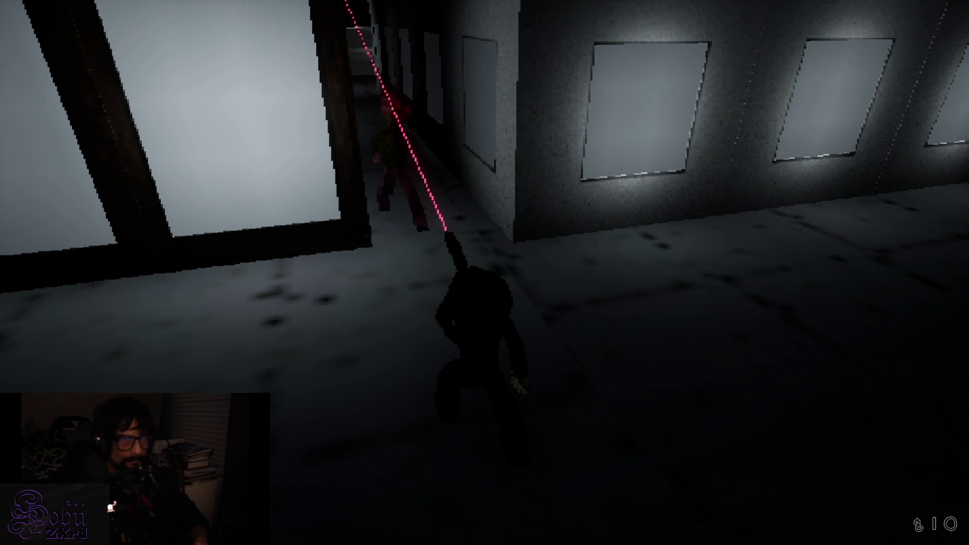
key(w)
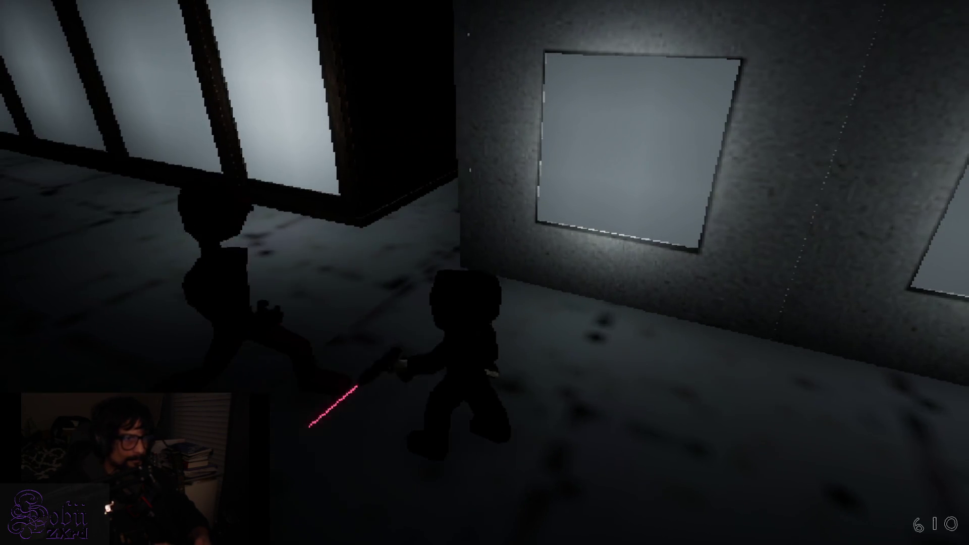
click(485, 273)
click(485, 273)
click(485, 272)
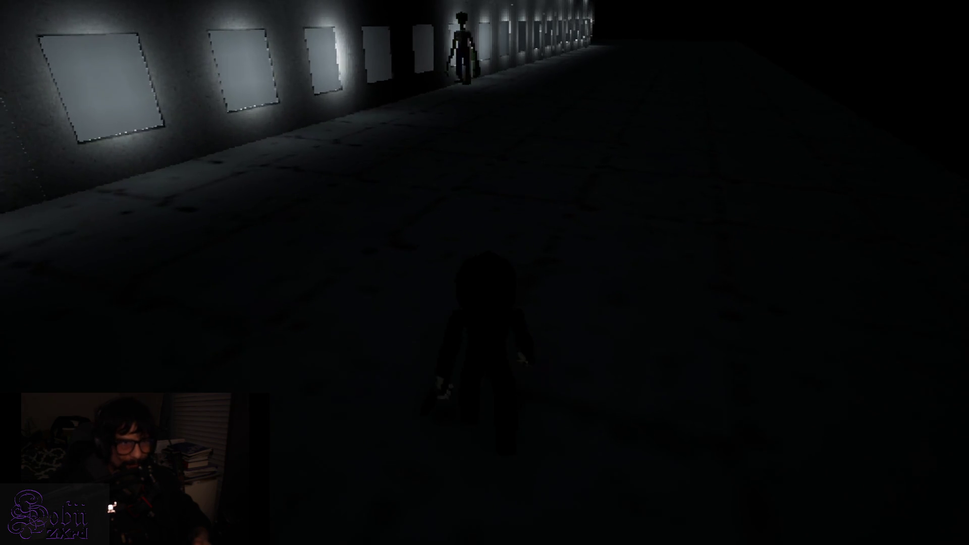
Step: Walk toward the lit wall and the distant figure, then turn right to follow the hall
key(w)
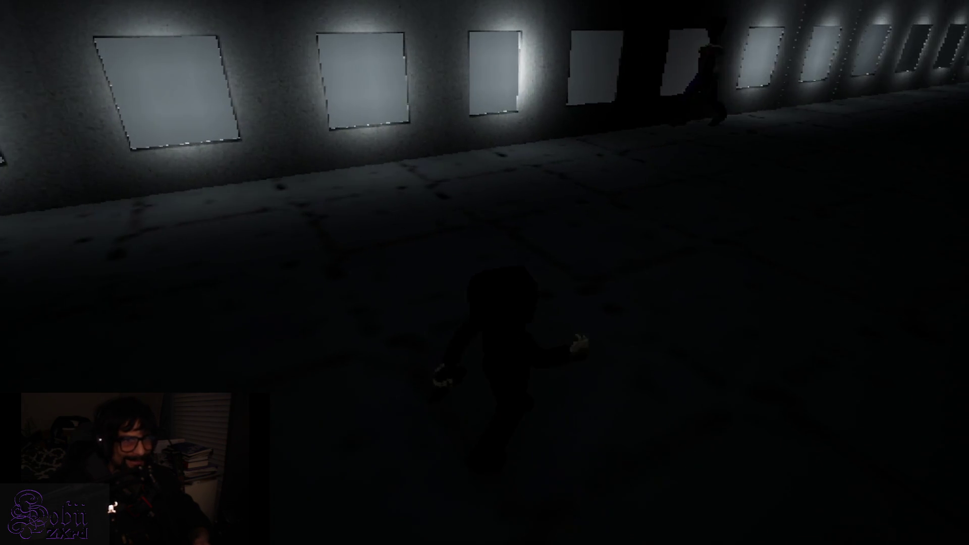
key(w)
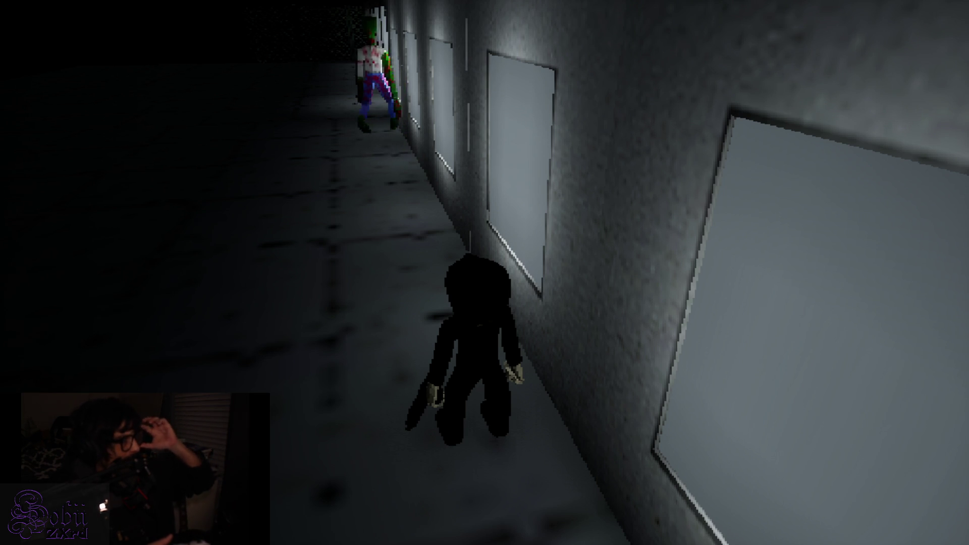
Step: Walk past the green figure to the corner and down the narrow corridor up to a doorway
key(w)
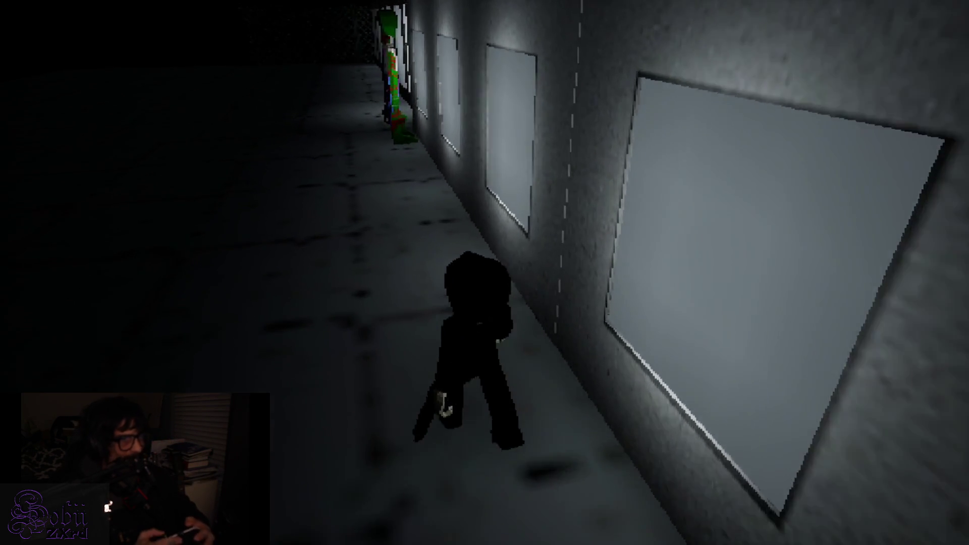
key(a)
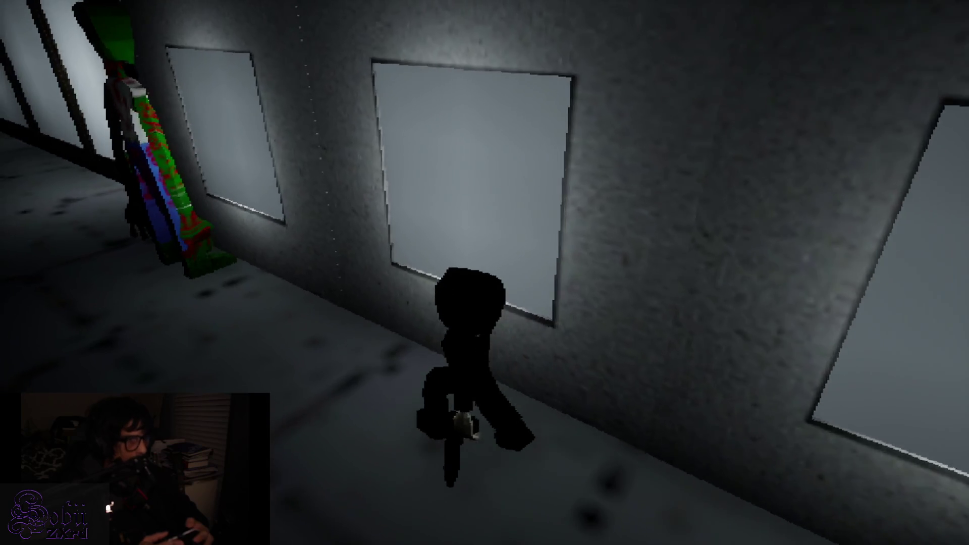
key(a)
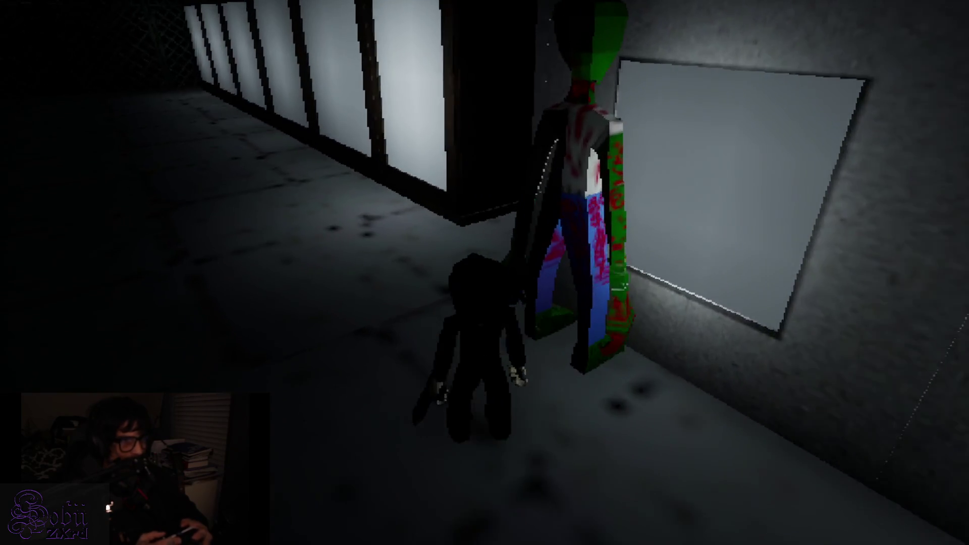
key(d)
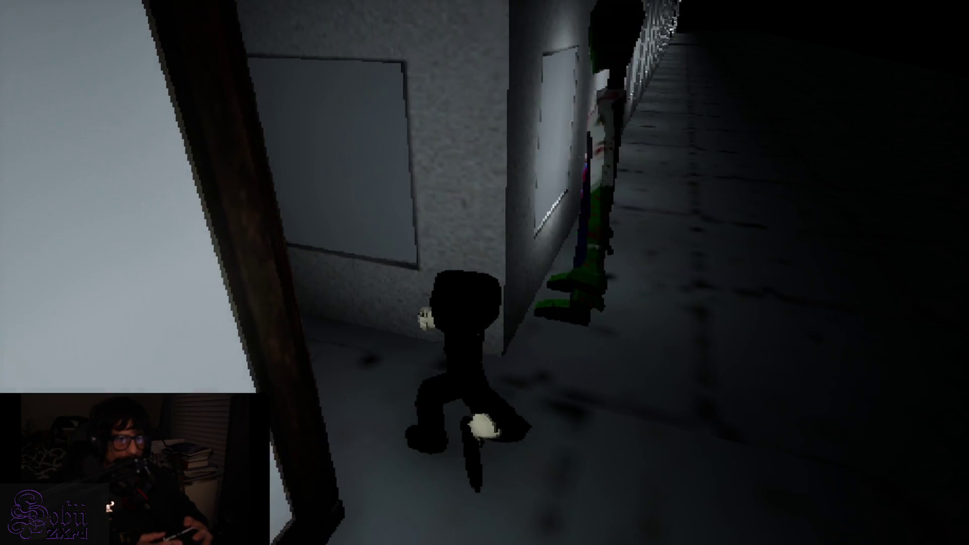
key(s)
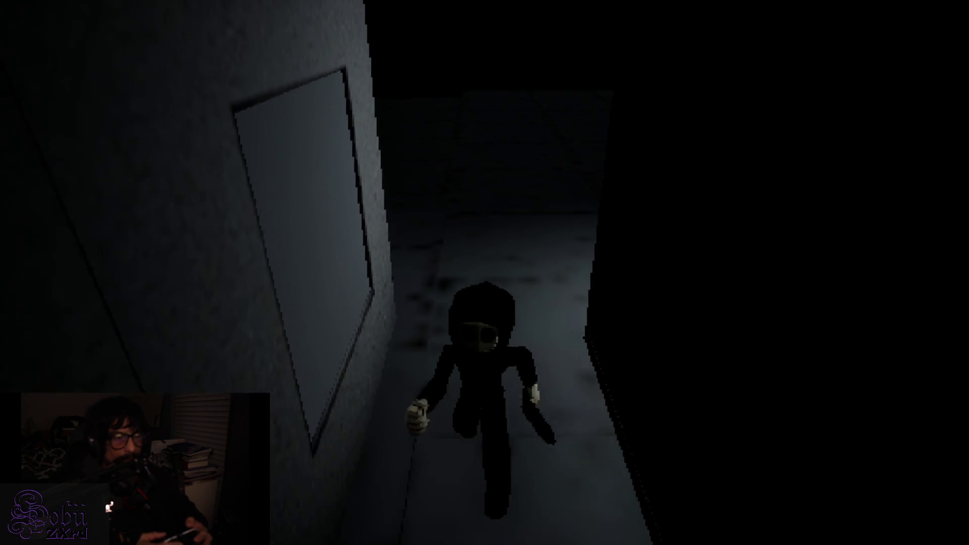
key(s)
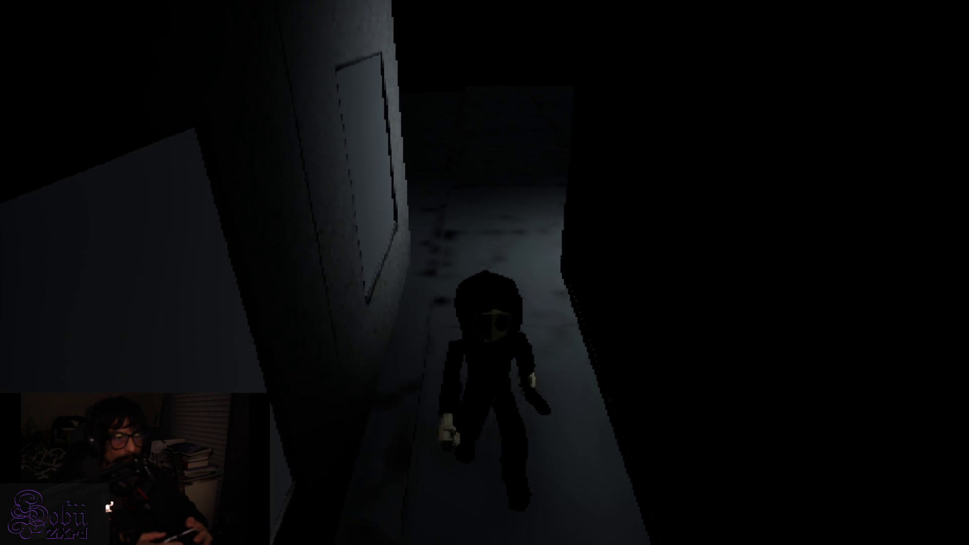
key(s)
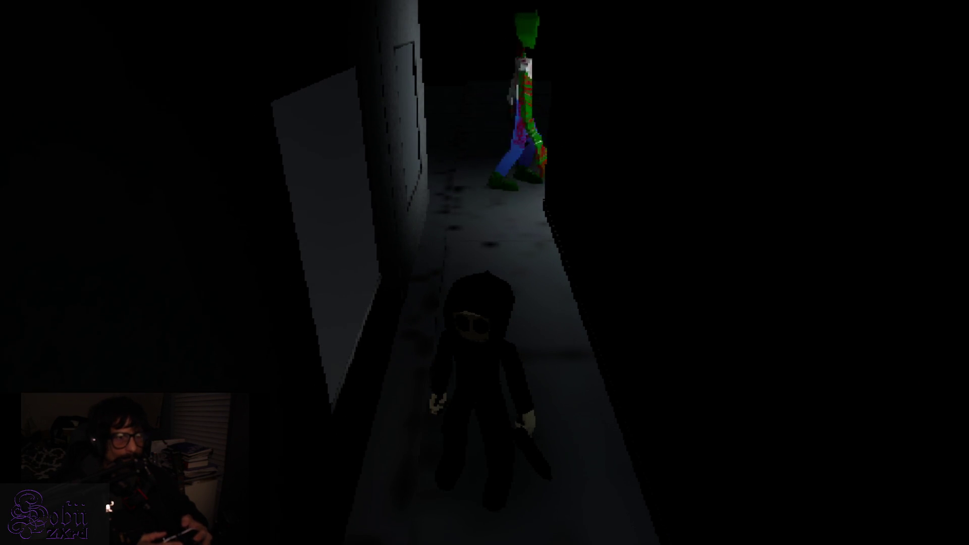
key(w)
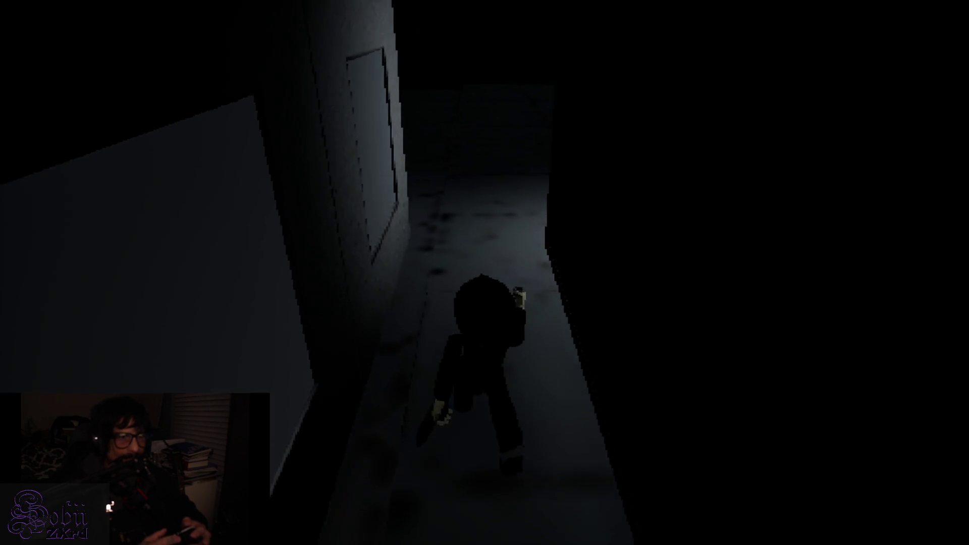
key(s)
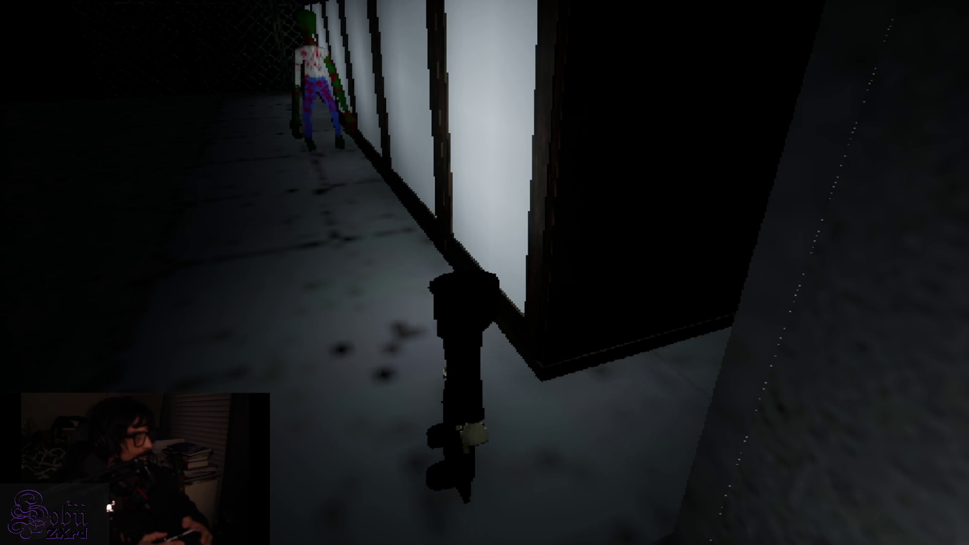
Step: Walk up the dark corridor into the lit hall and along its wall toward the doorway
key(s)
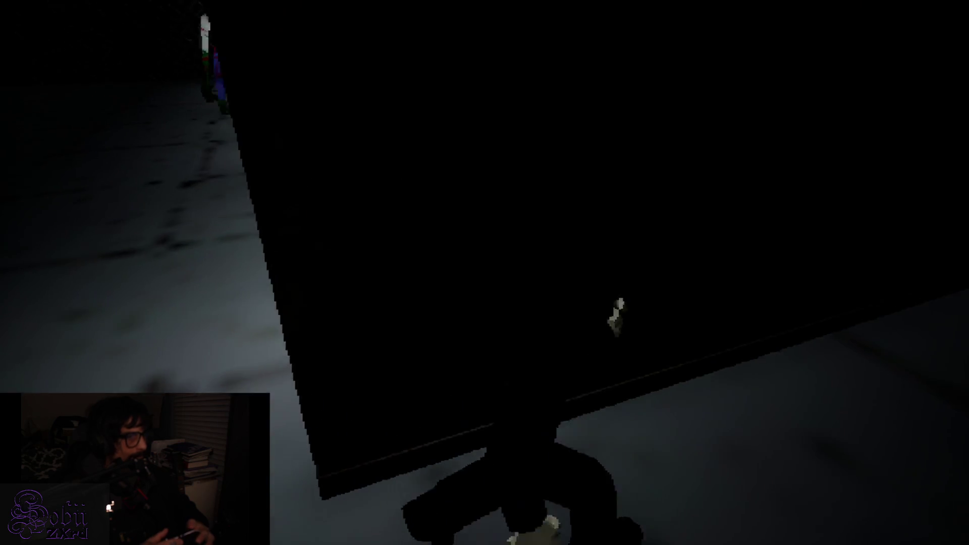
key(w)
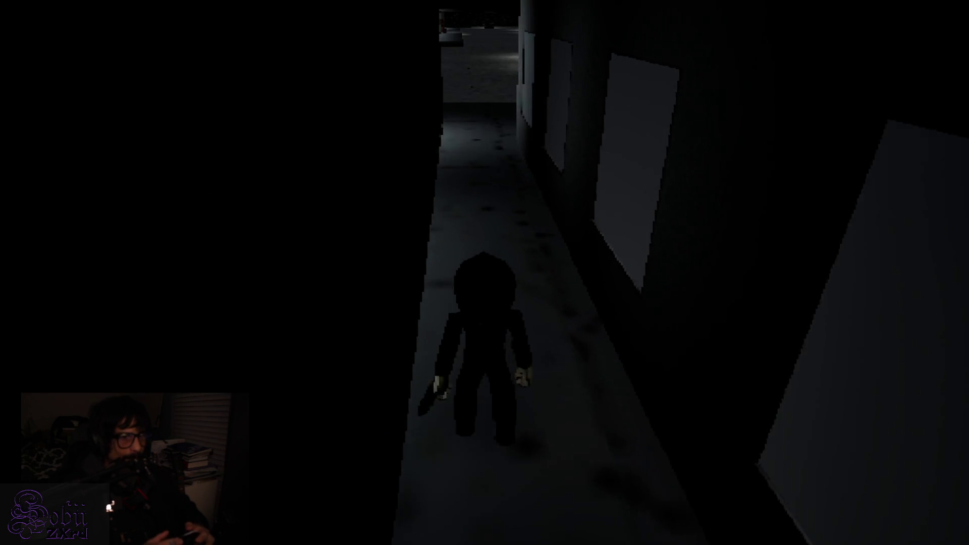
key(w)
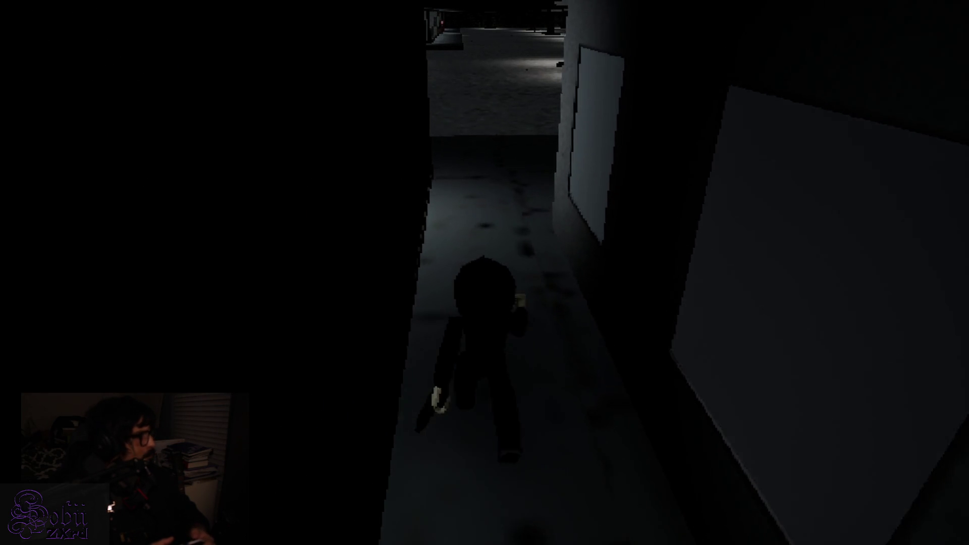
key(w)
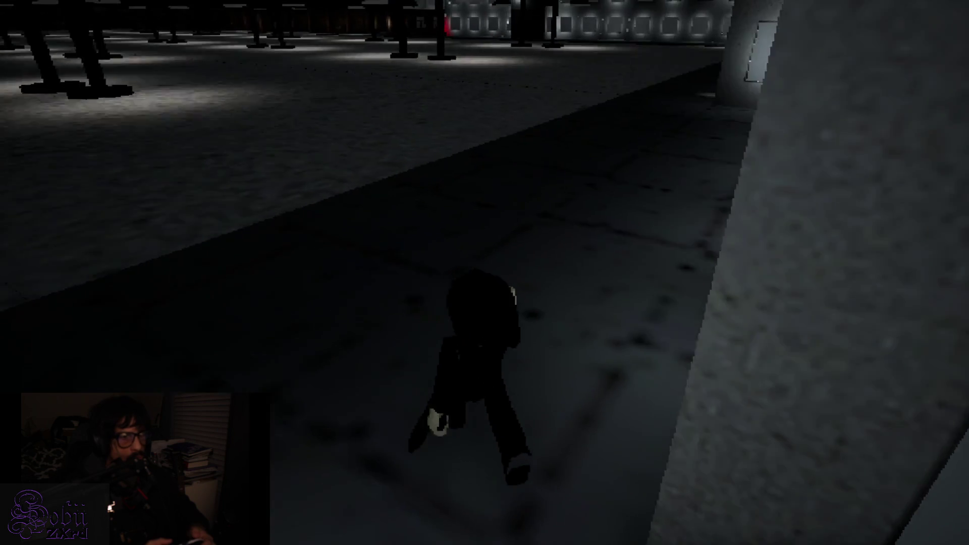
key(s)
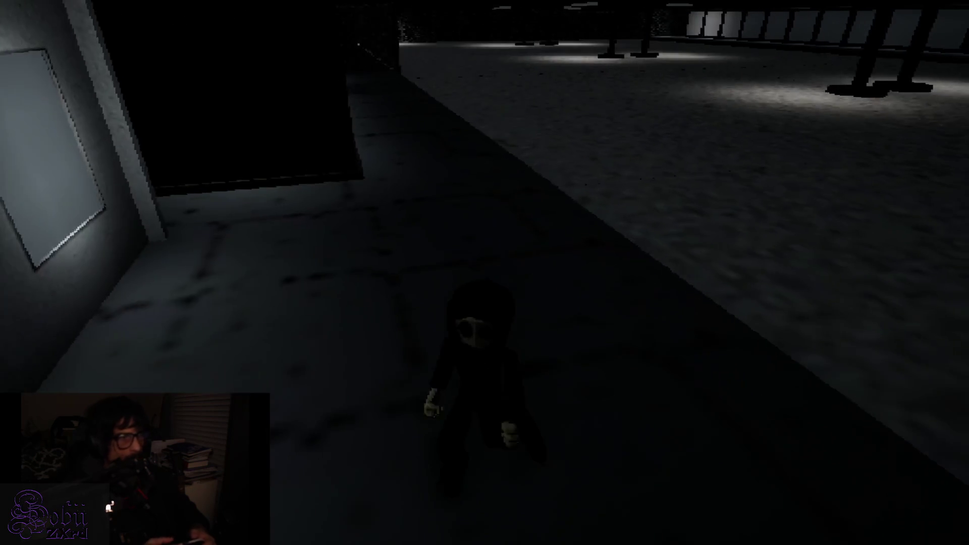
key(w)
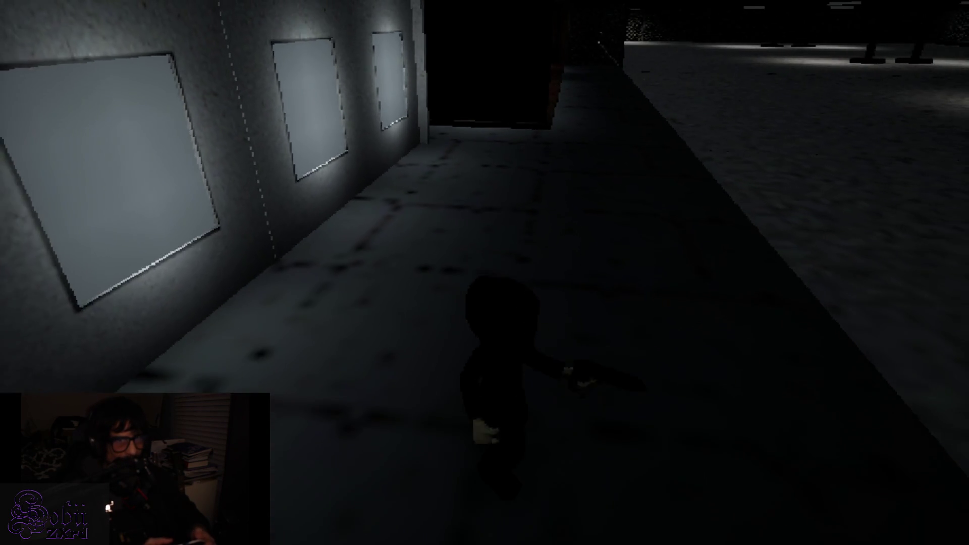
key(w)
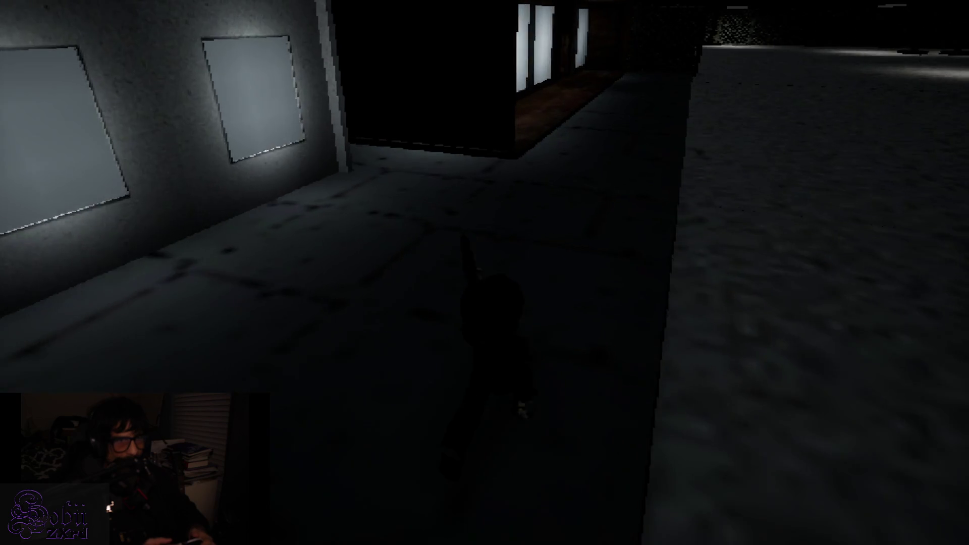
Step: Follow the window walkway beside the long lit panel wall up to the wooden door
key(s)
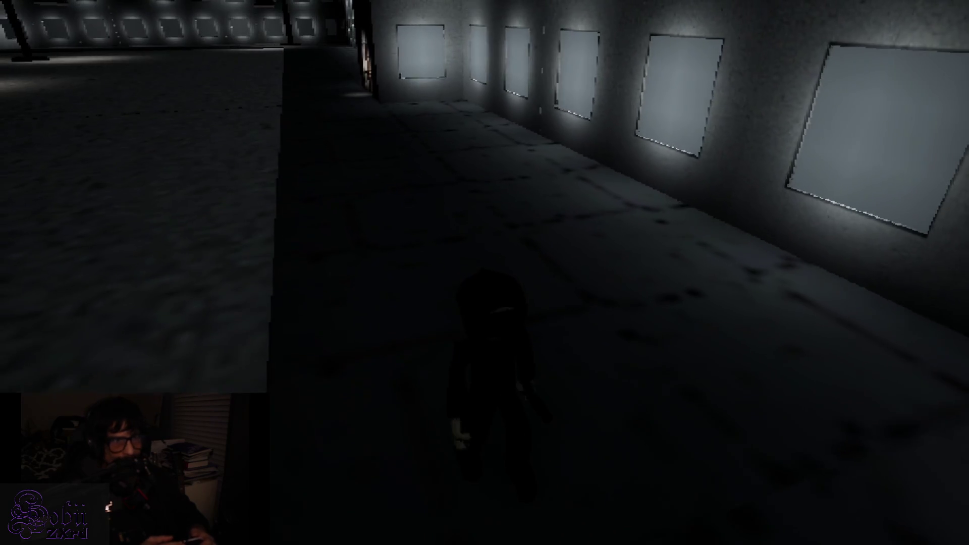
key(w)
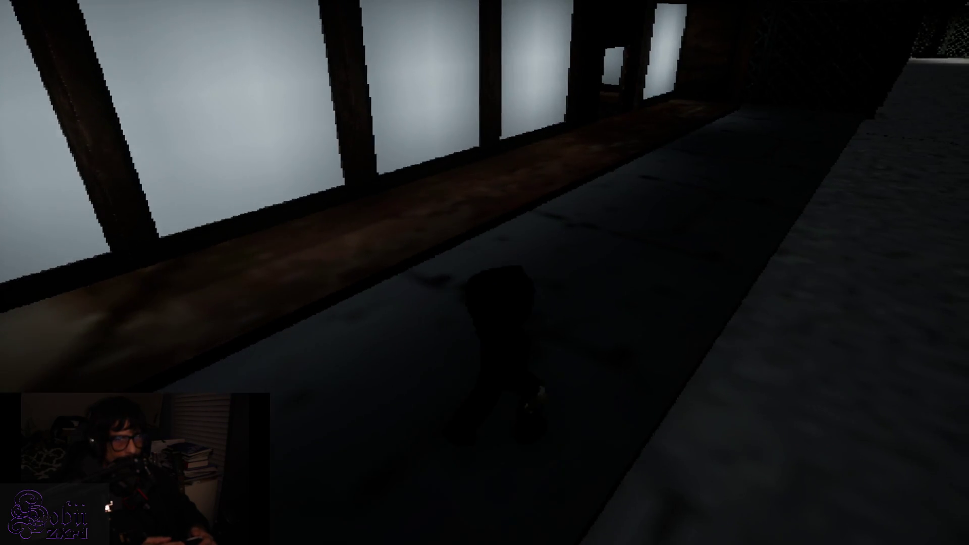
key(w)
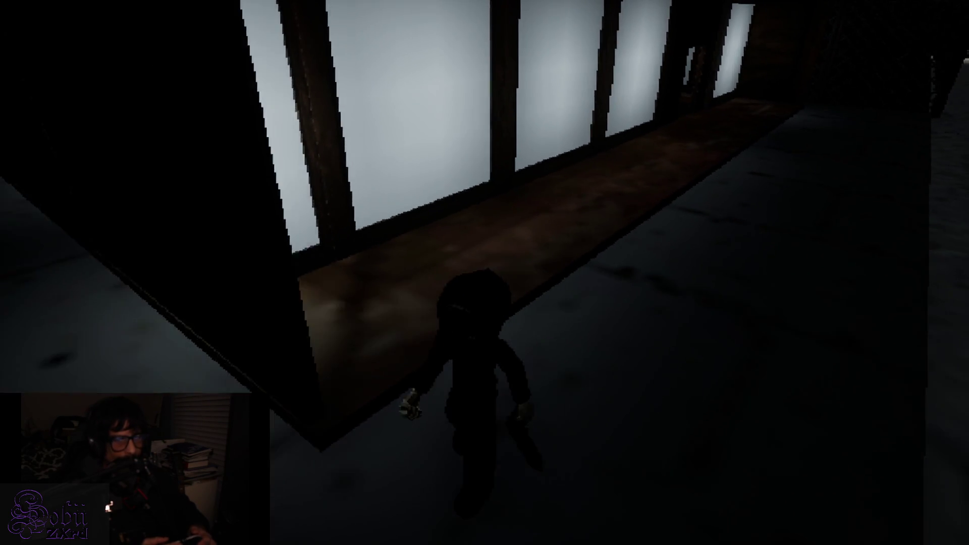
key(w)
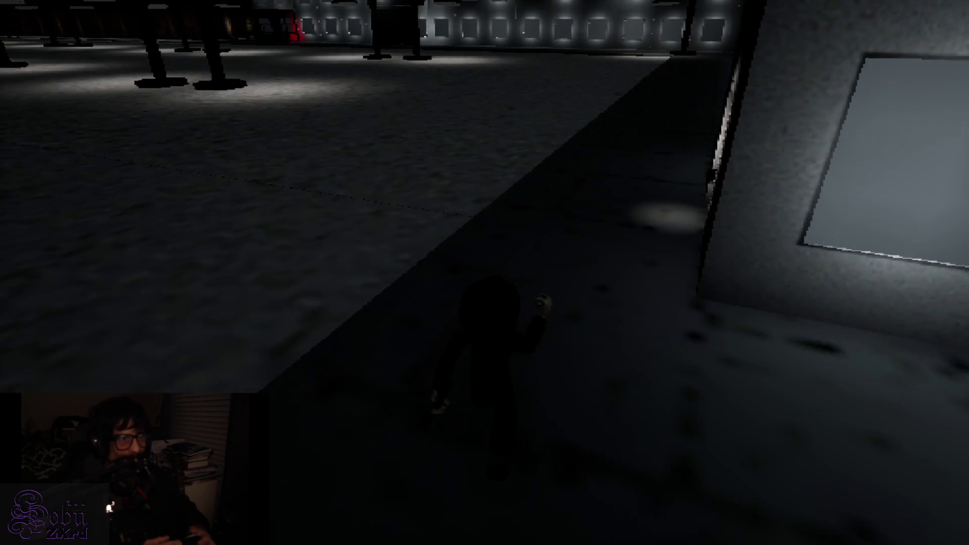
key(w)
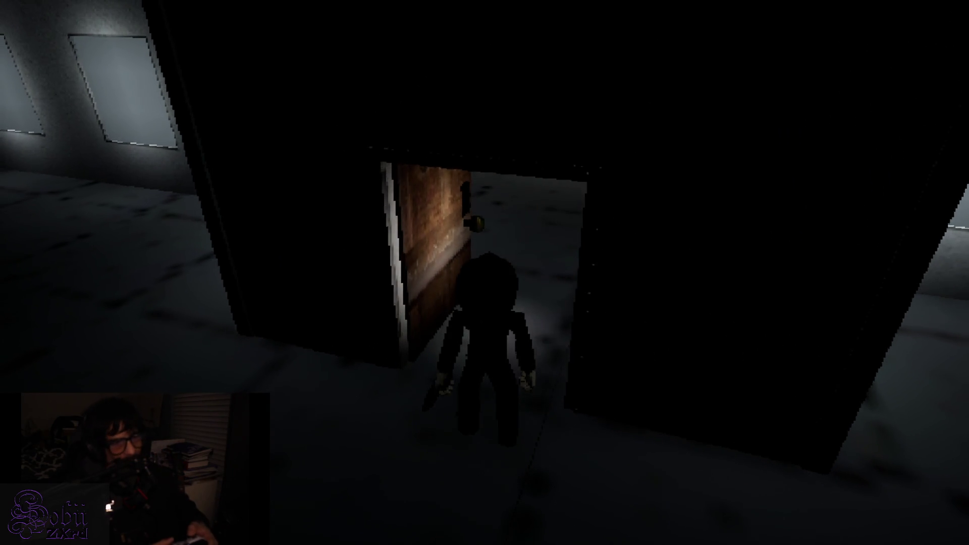
Step: Walk through the doorway, past the red chair, and up to the desk to check it
key(w)
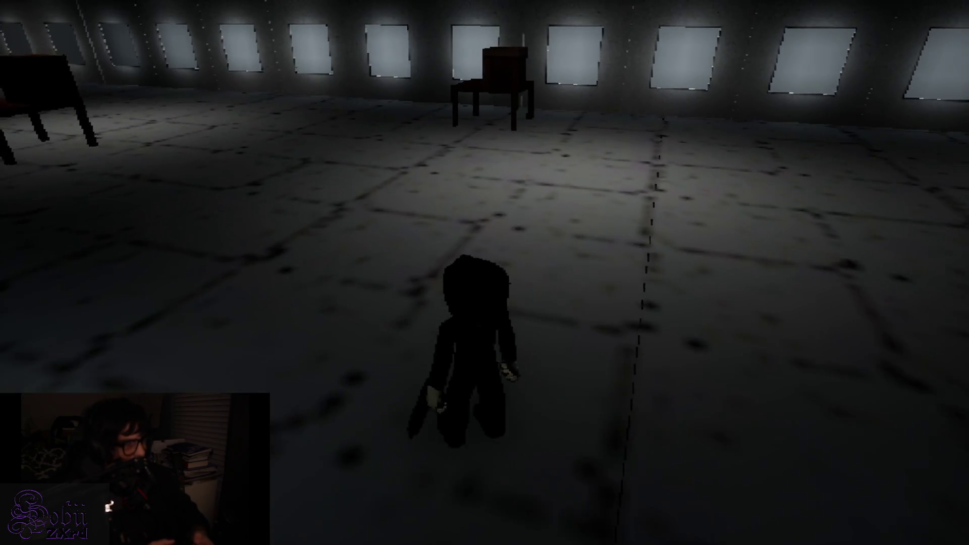
key(w)
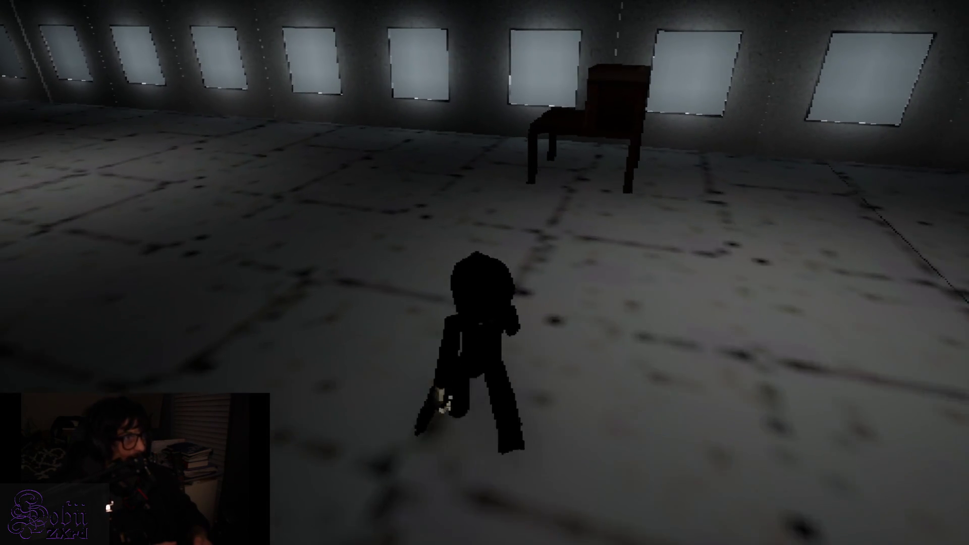
key(w)
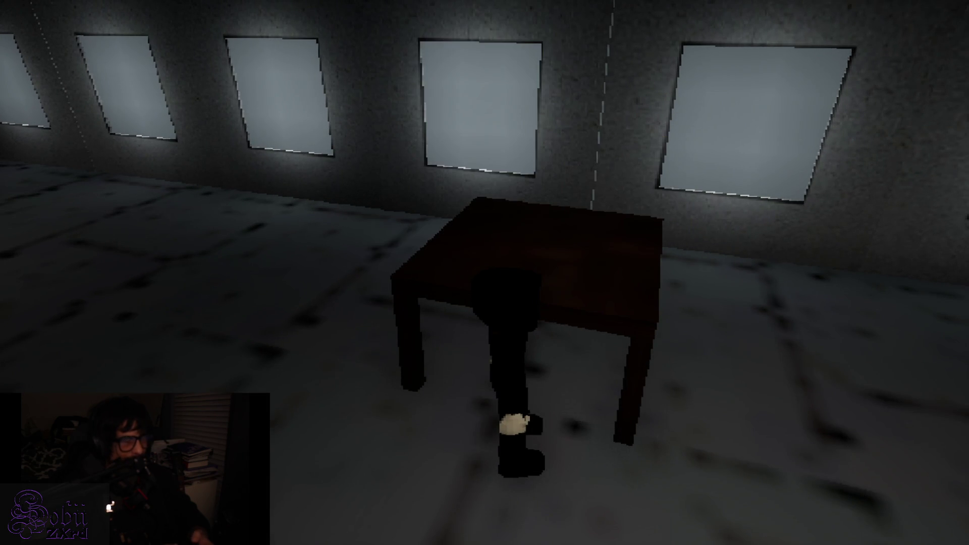
key(w)
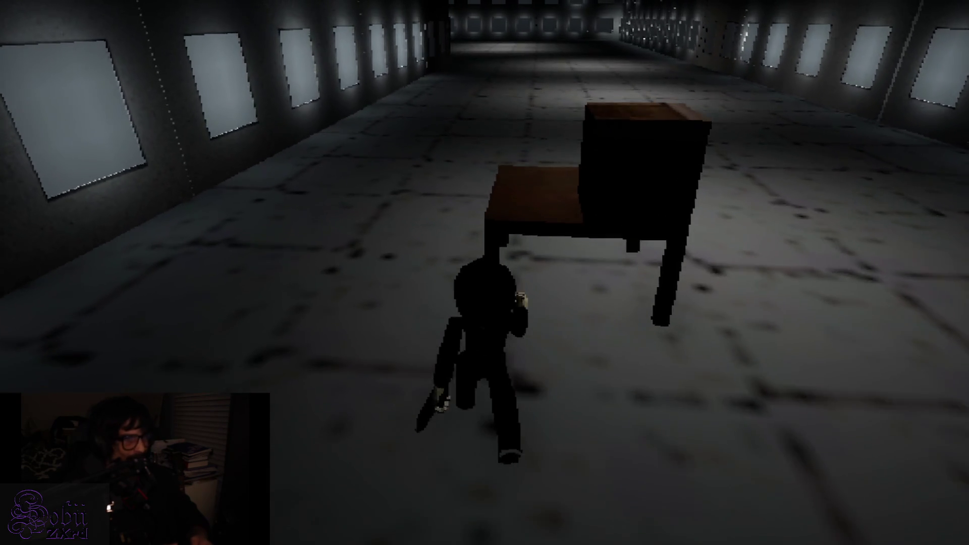
key(w)
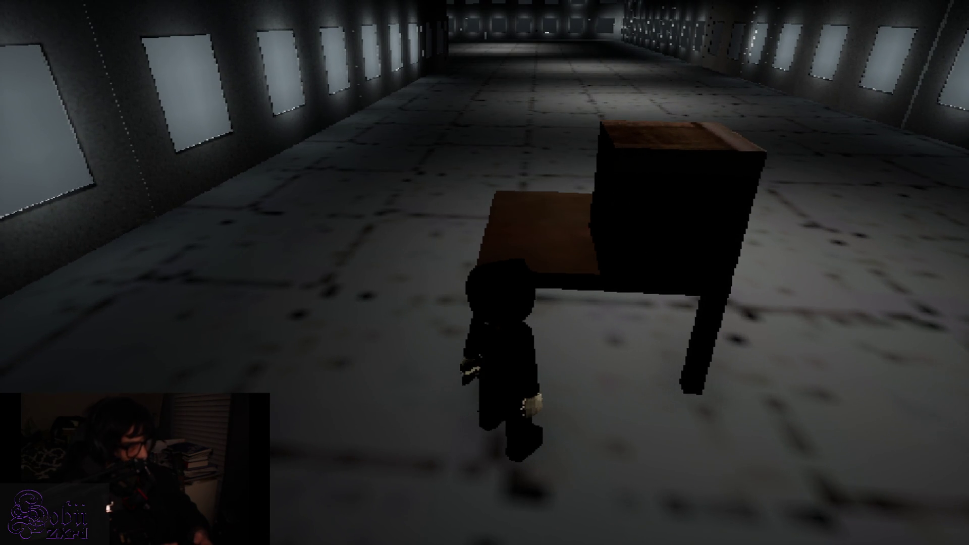
Step: Turn from the desk and run down the long corridor toward the far window wall
key(a)
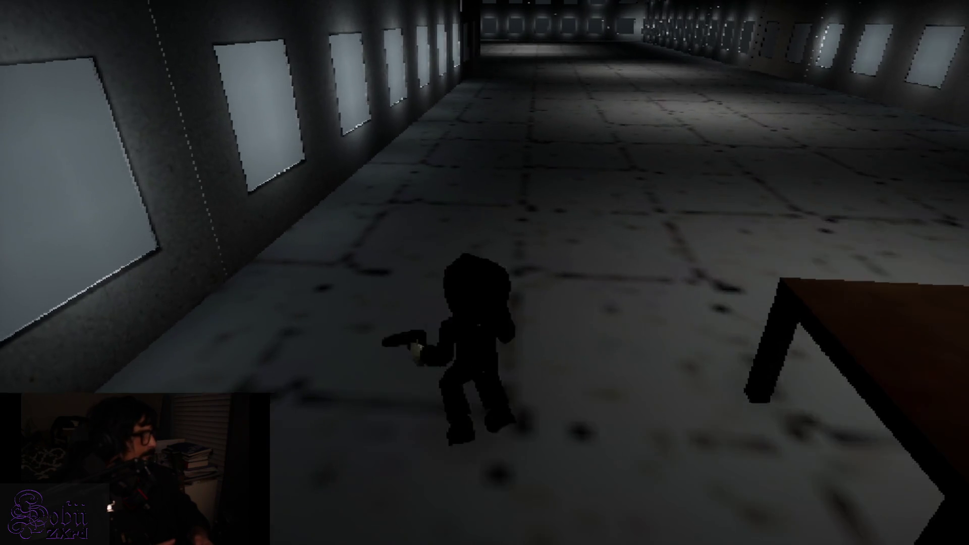
key(w)
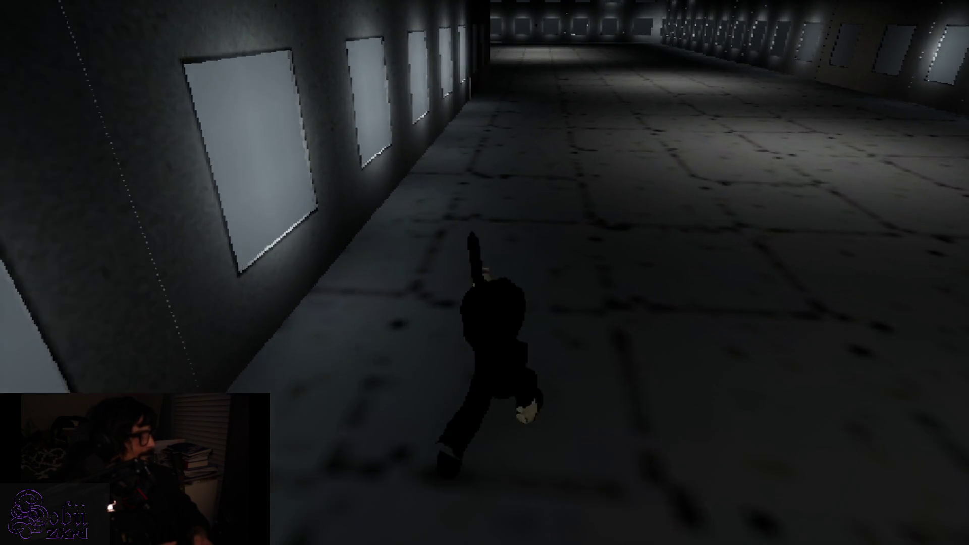
key(w)
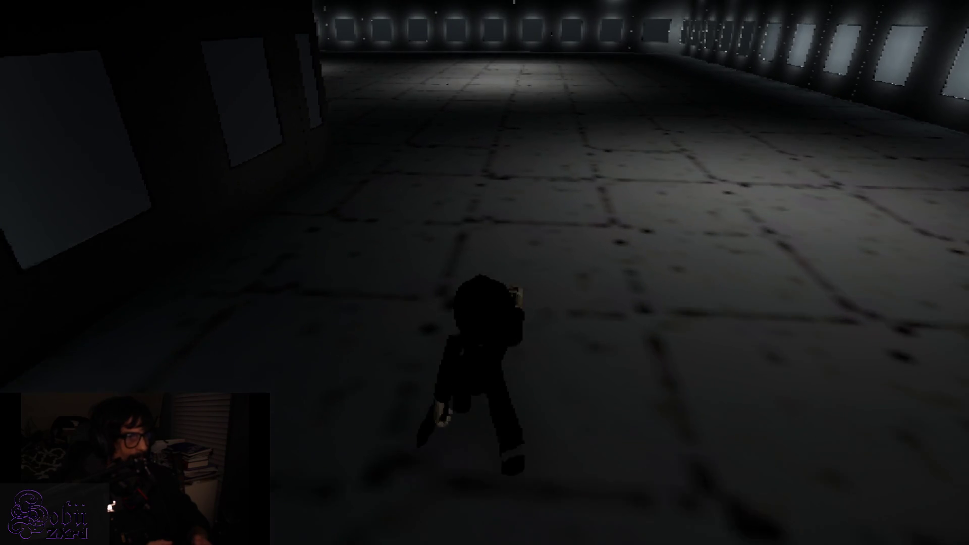
key(d)
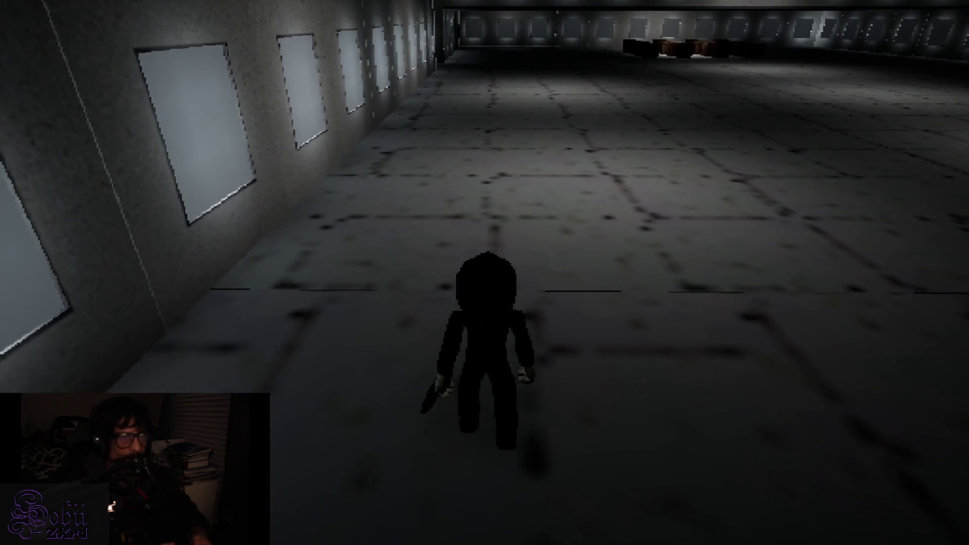
key(w)
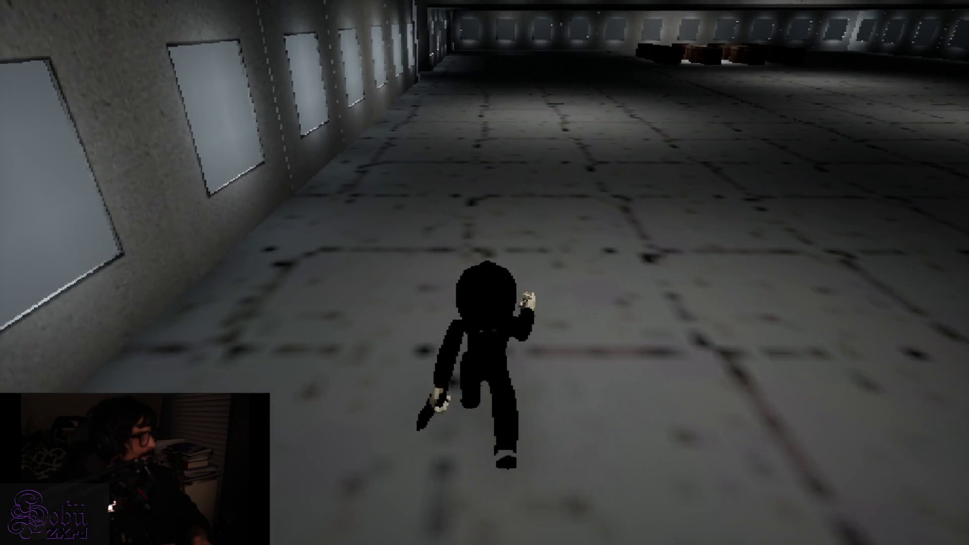
key(w)
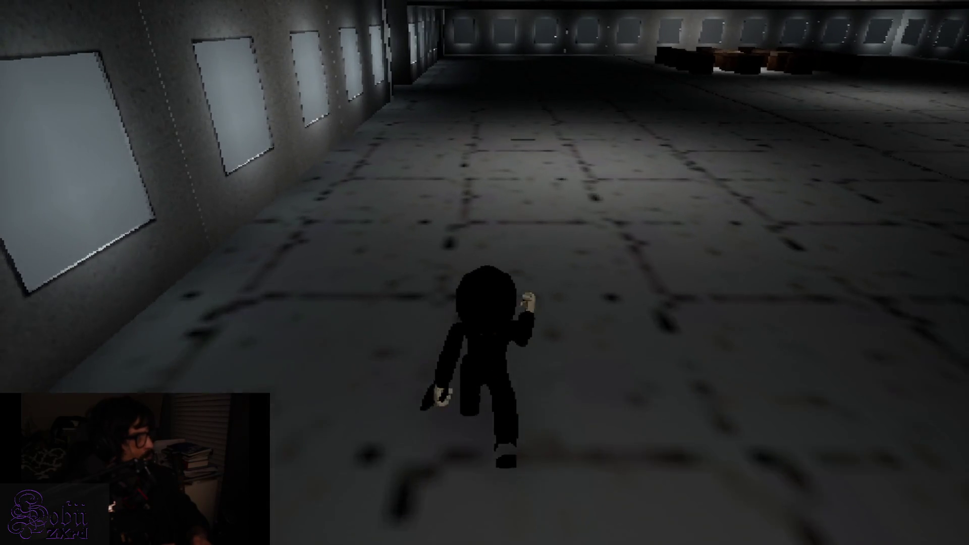
key(w)
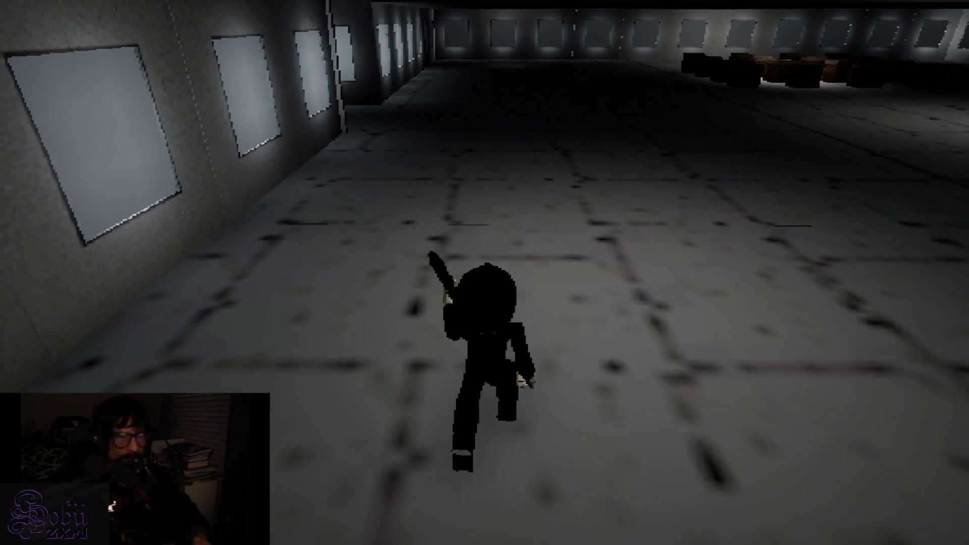
key(a)
key(w)
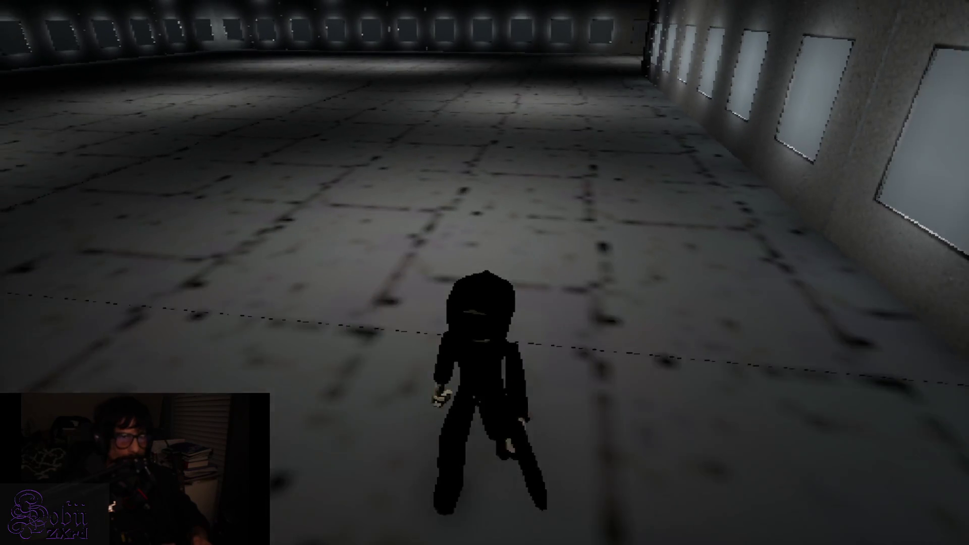
key(w)
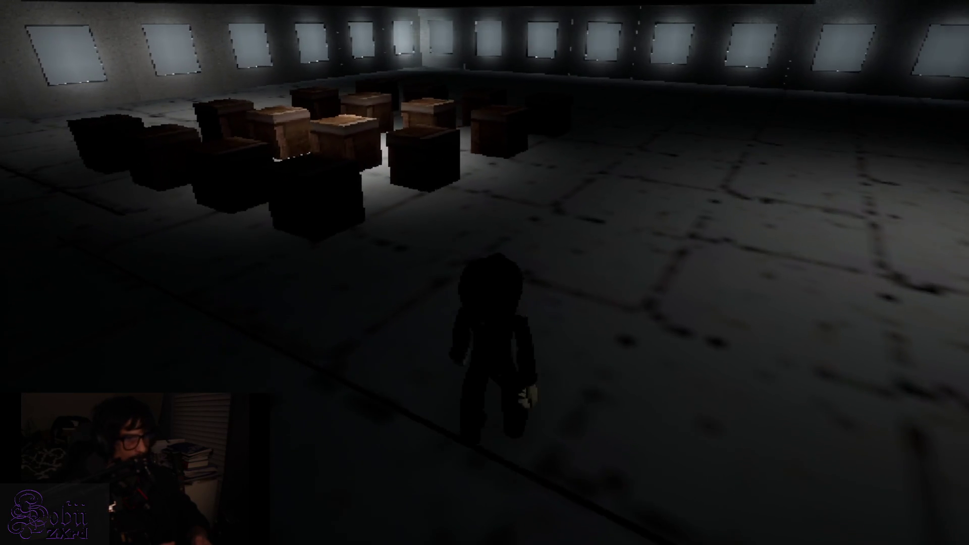
Step: Walk up to the right-hand crate and grab its item
key(w)
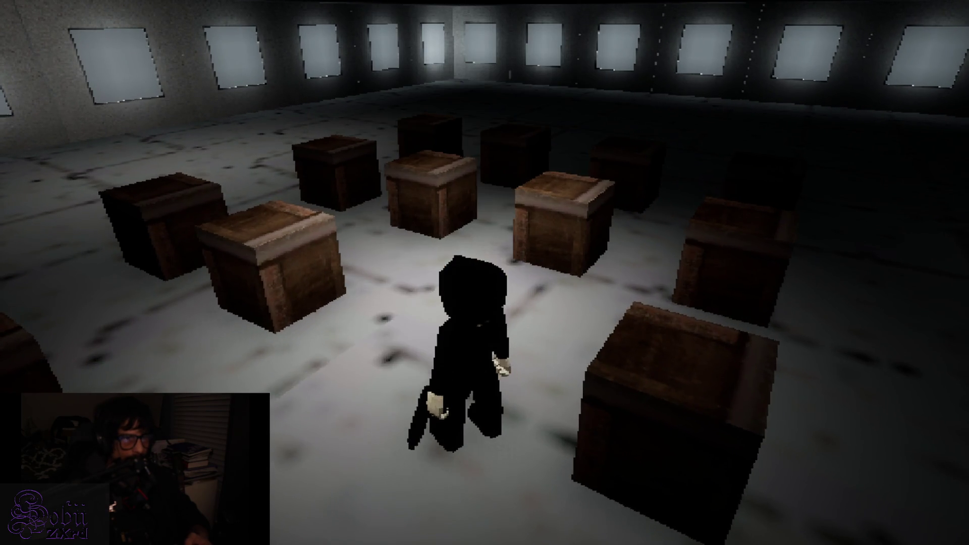
key(w)
key(e)
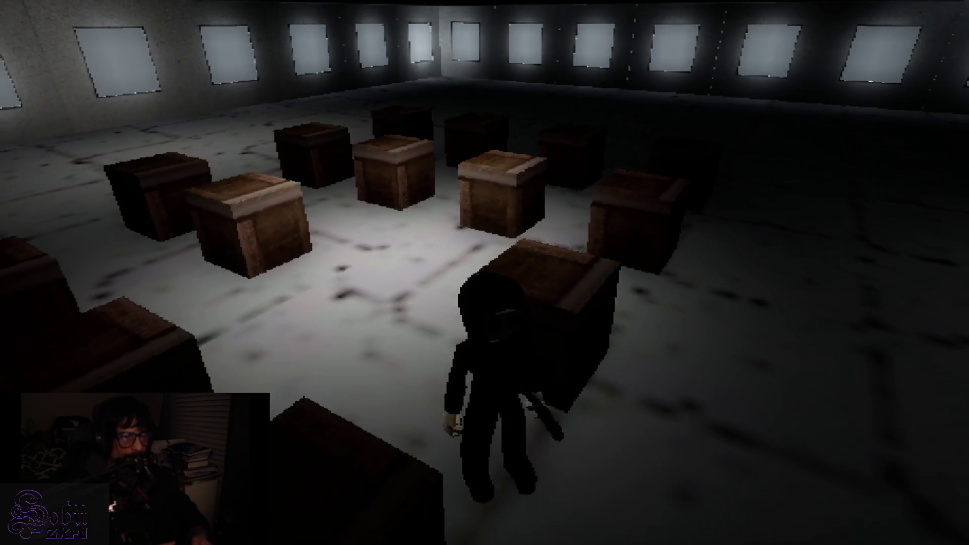
Step: Review the inventory, take the devil item from the crate, and turn toward the far wall
key(Tab)
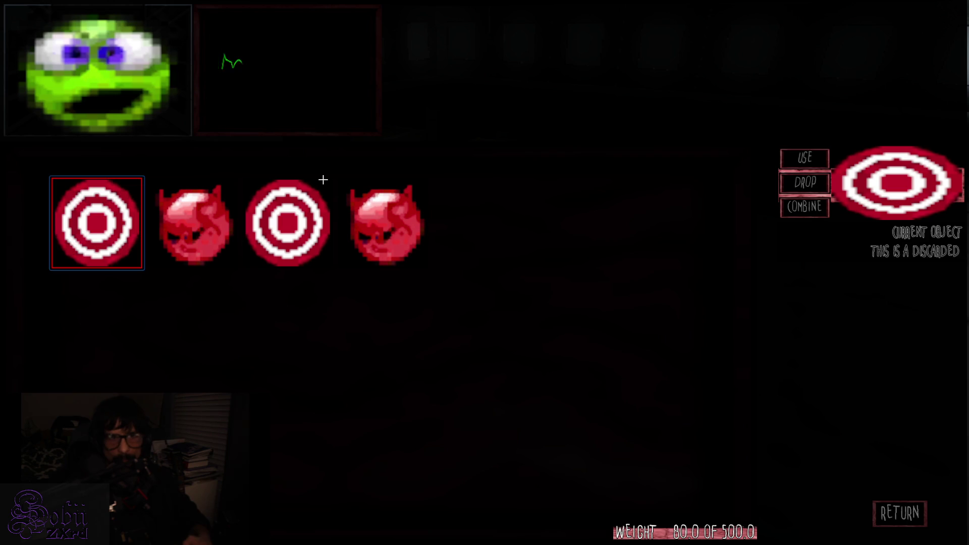
key(Tab)
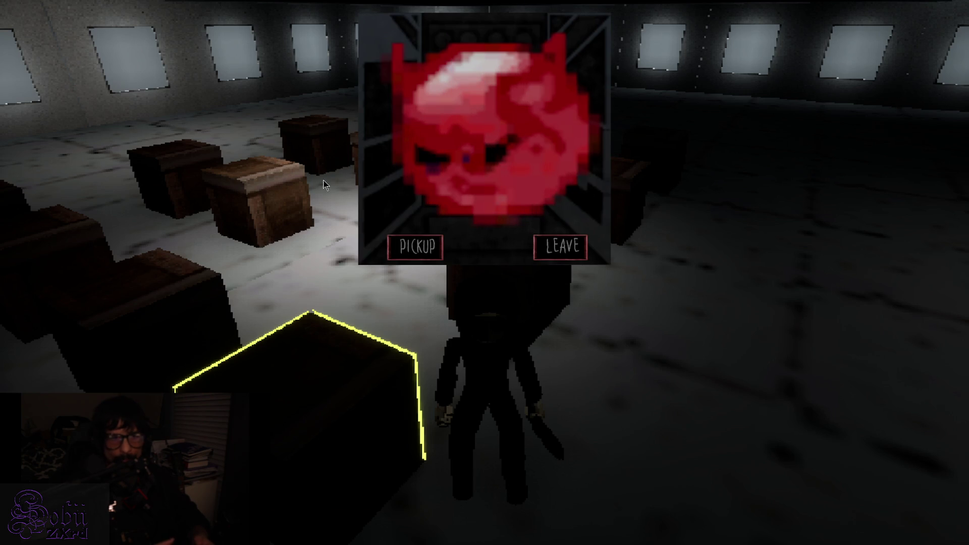
key(e)
key(w)
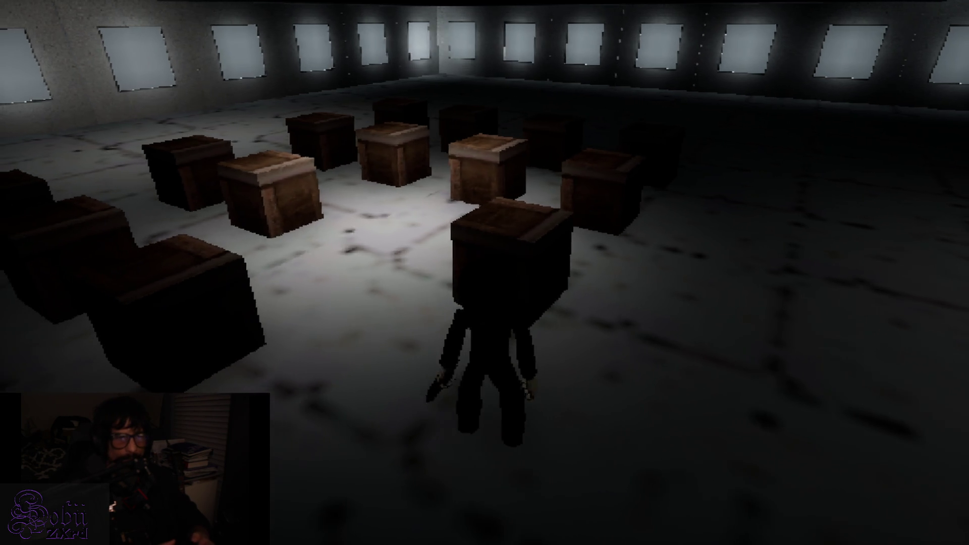
key(d)
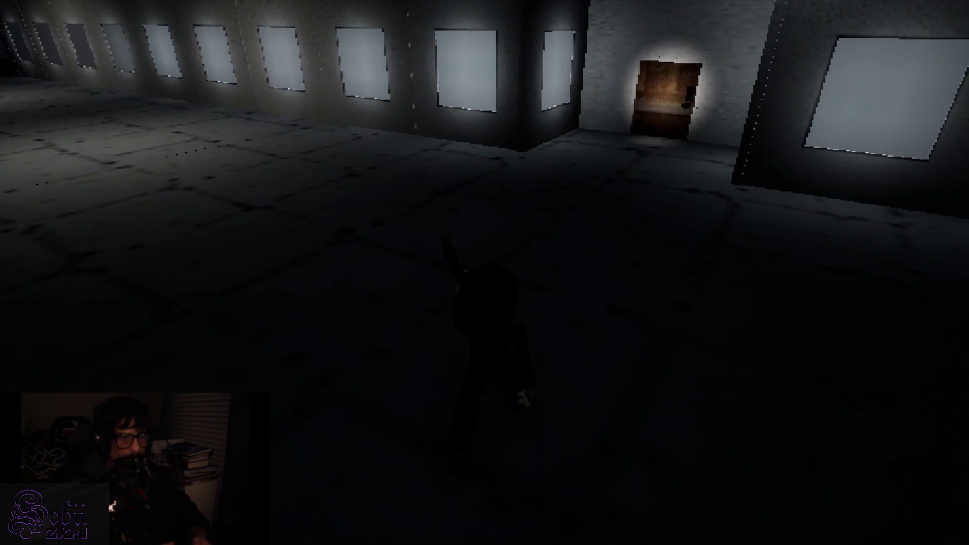
Step: Round the corner to the lit wooden door, open it, and step into the dark hall
key(w)
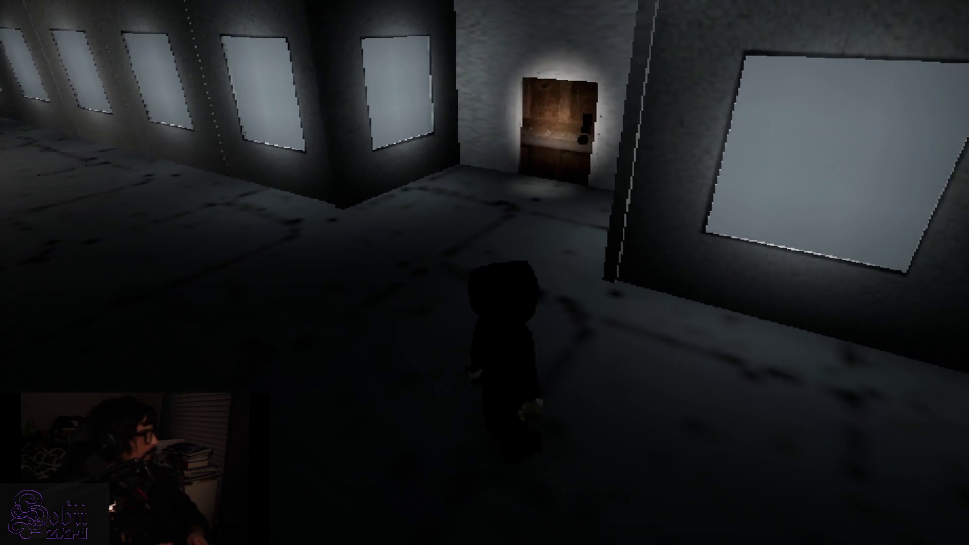
key(w)
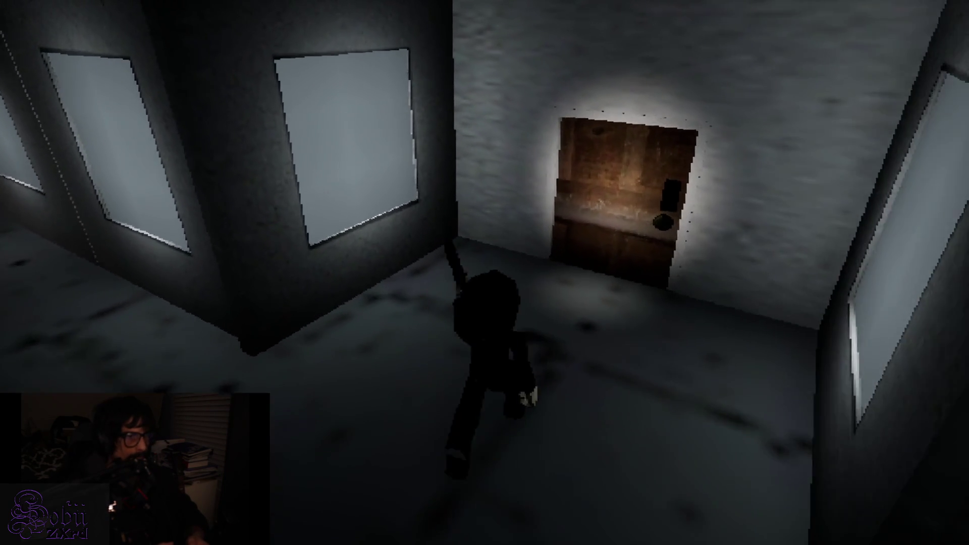
key(w)
key(e)
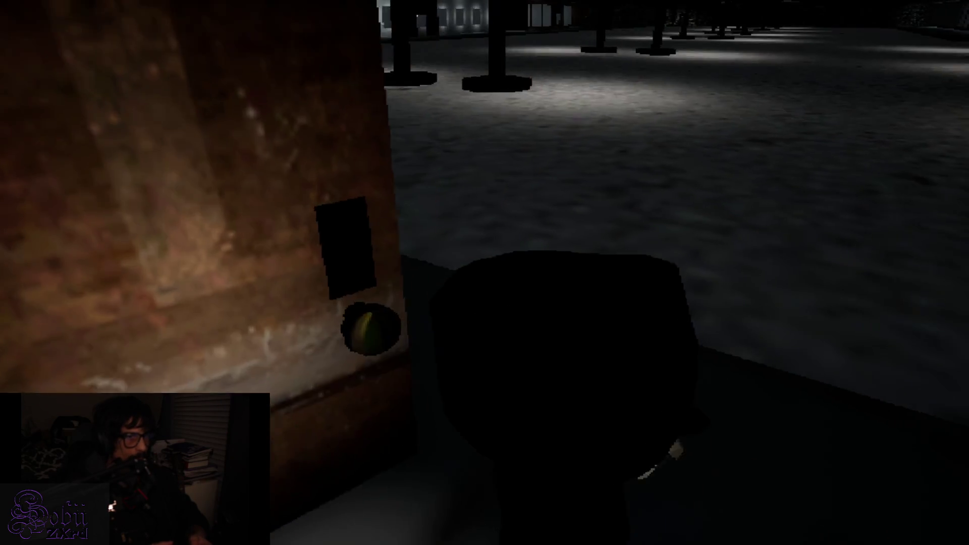
key(w)
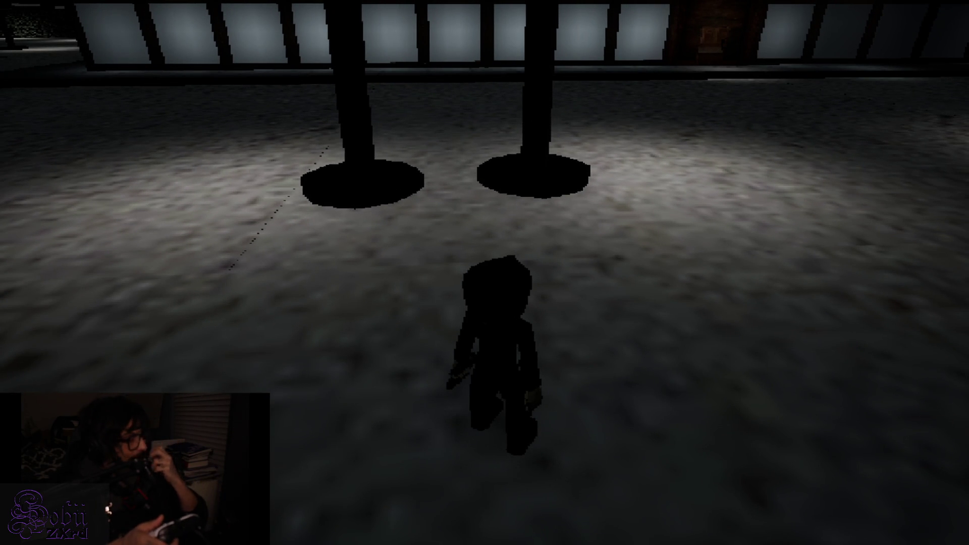
Step: Cross the pillar hall to the far wooden door, open it, and walk through
key(w)
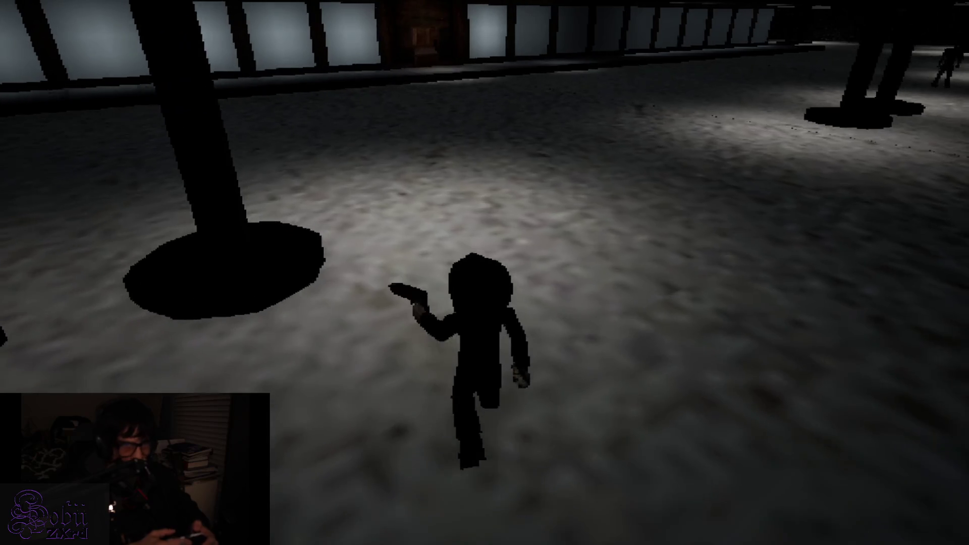
key(w)
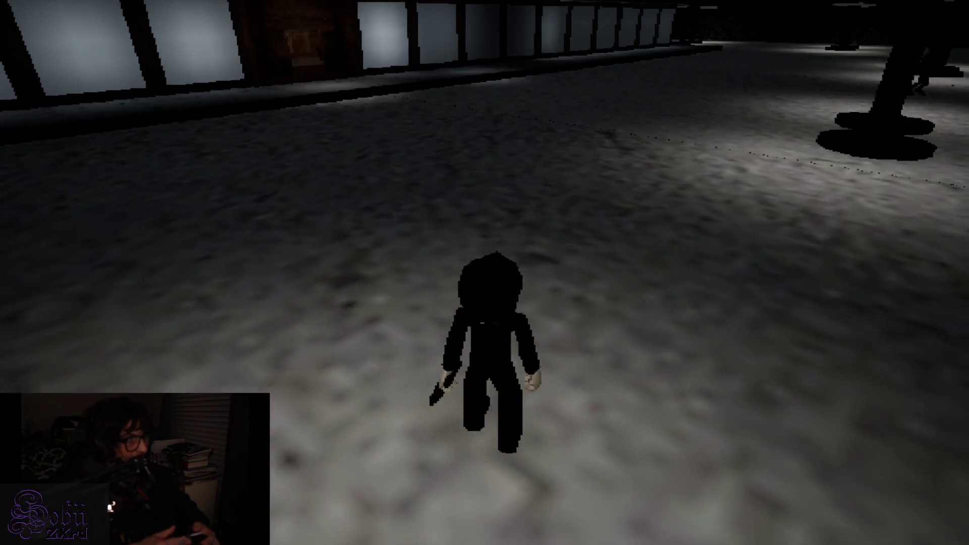
key(w)
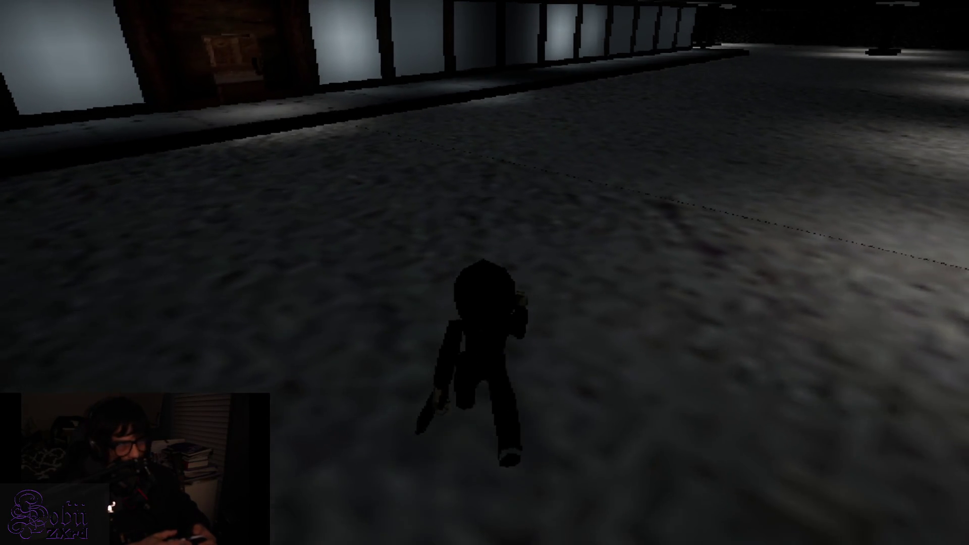
key(w)
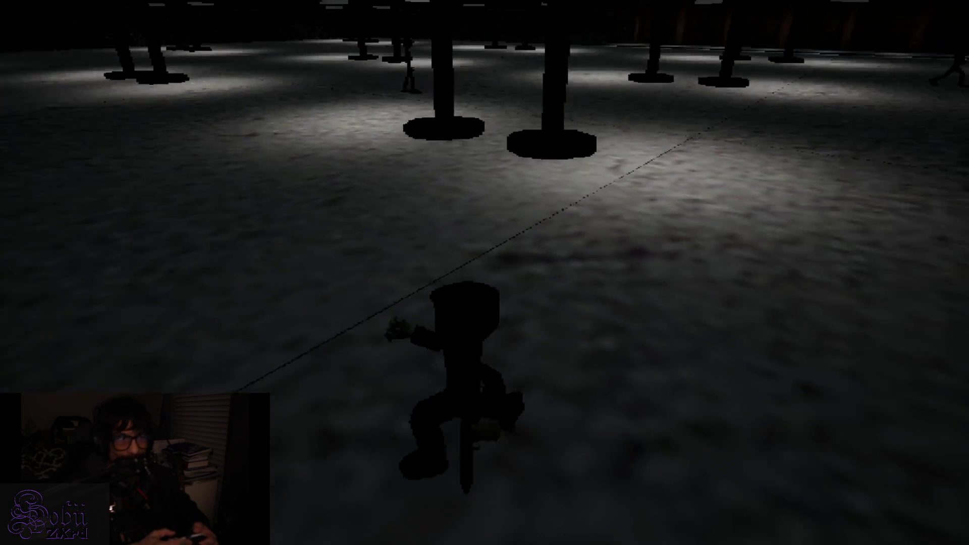
key(w)
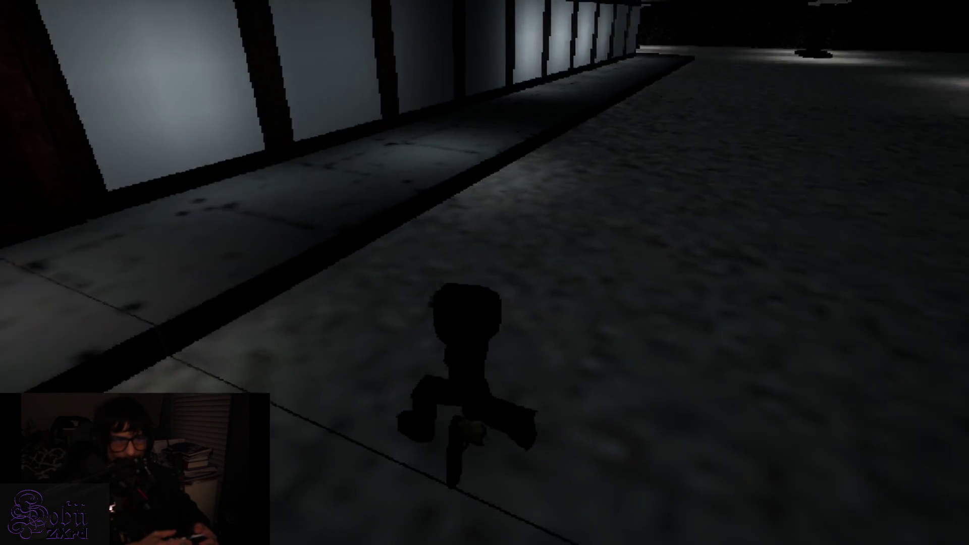
key(w)
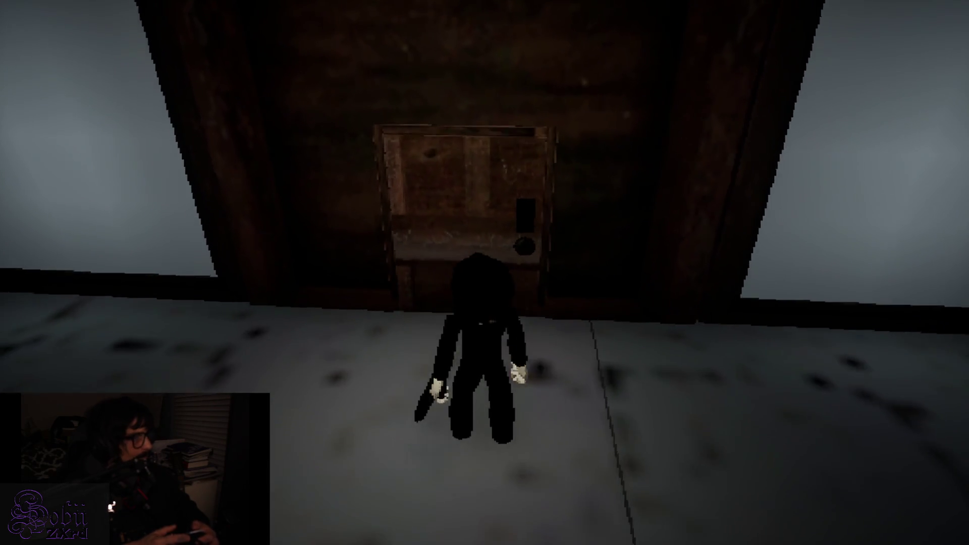
key(e)
key(w)
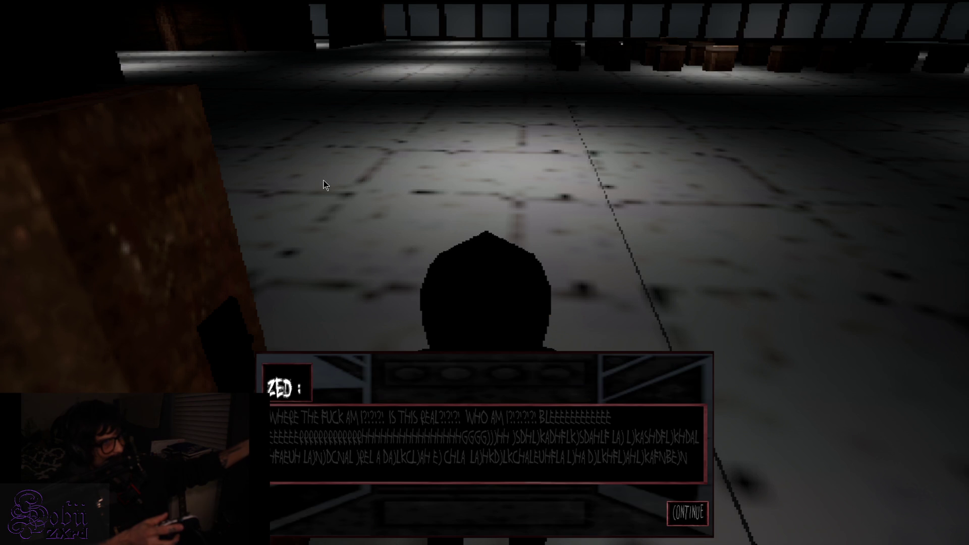
Step: Dismiss ZED's dialogue and run across the hall into the lit windowed room
key(e)
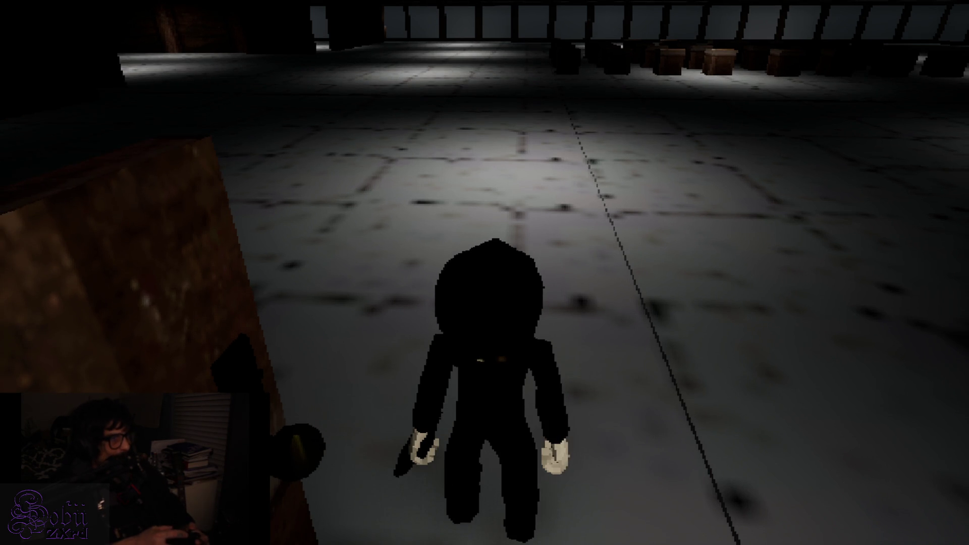
key(w)
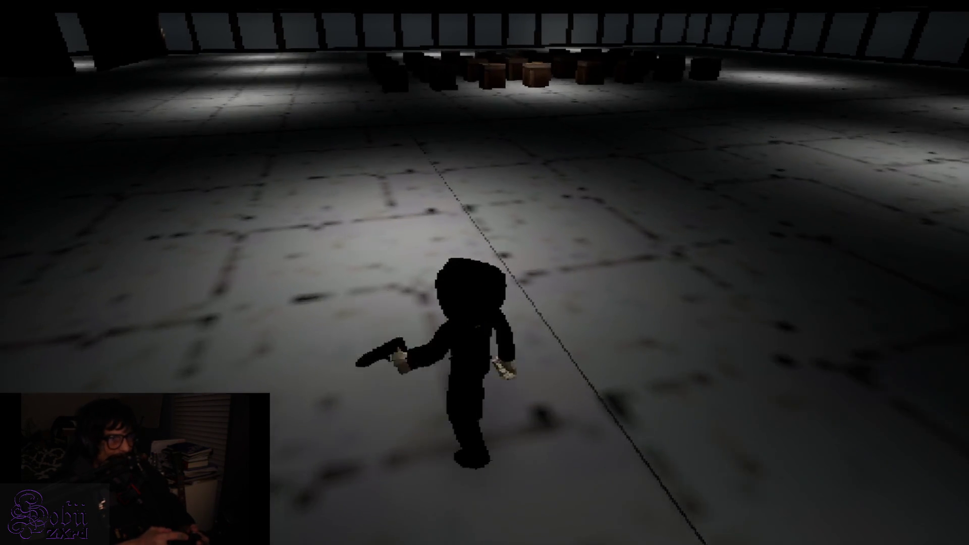
key(d)
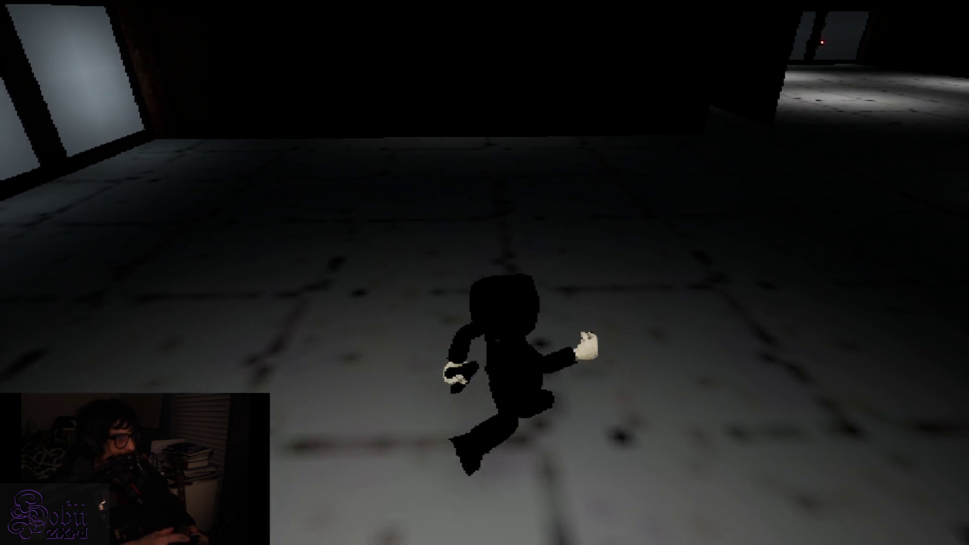
key(w)
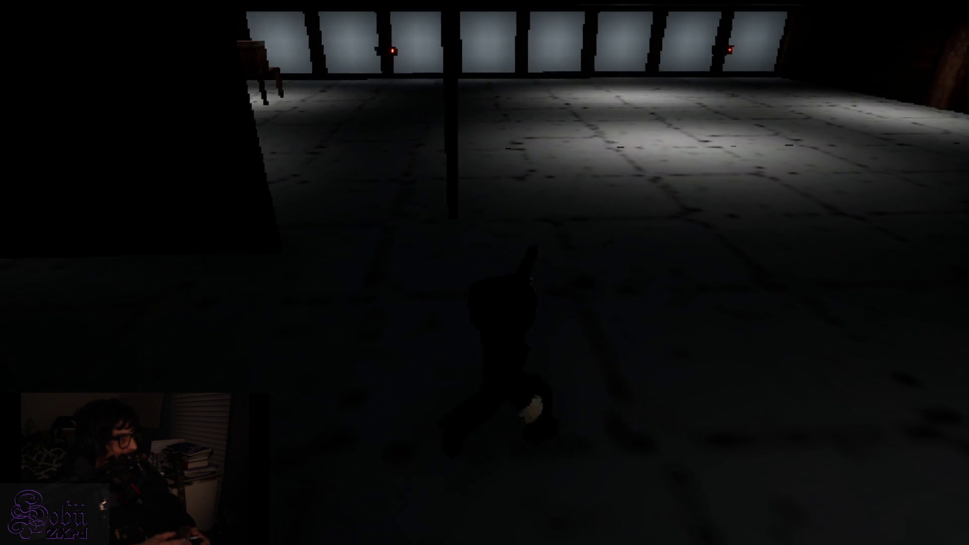
key(w)
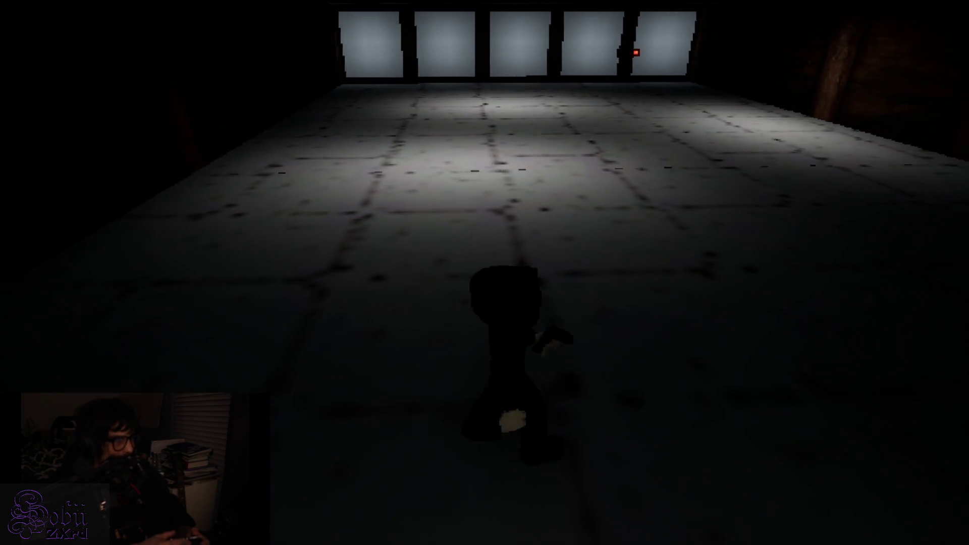
key(a)
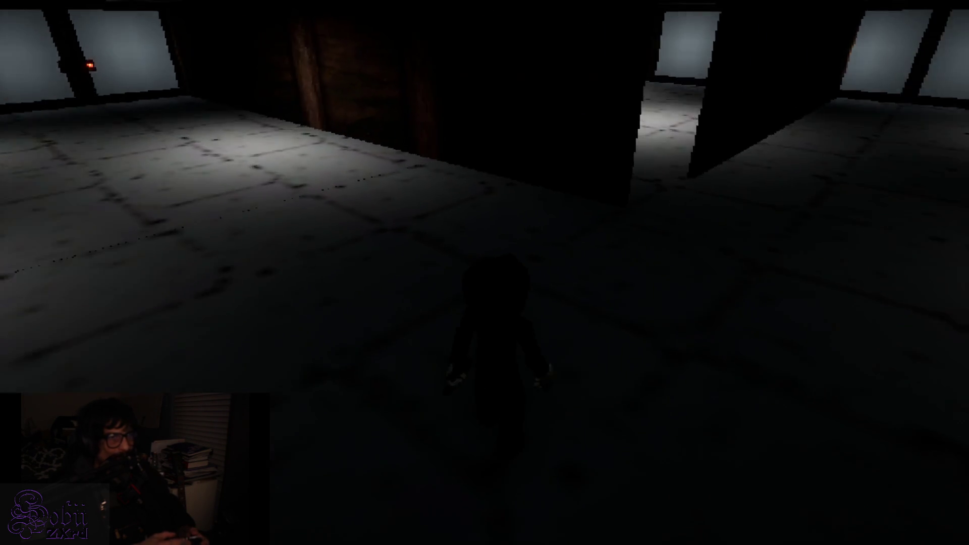
key(w)
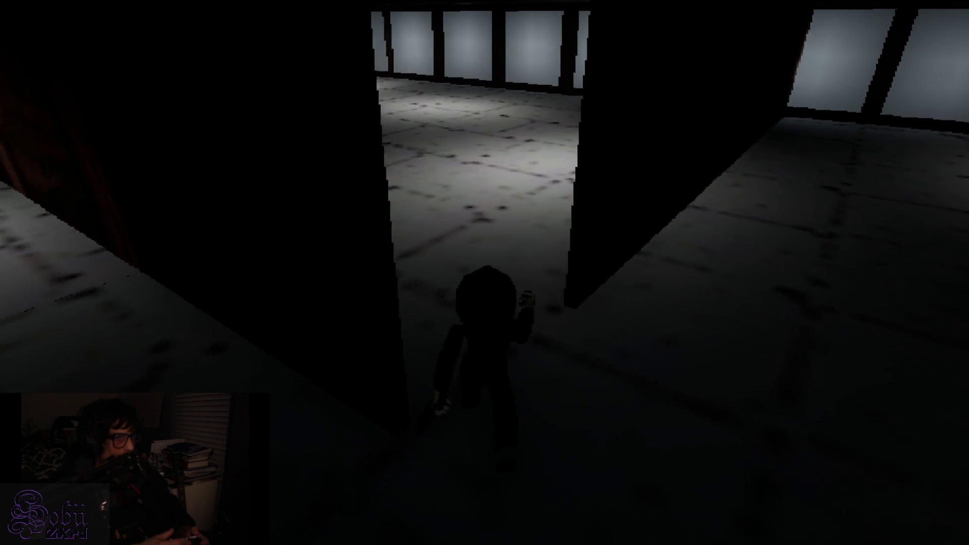
Step: Walk up to the table and open the box to see its contents
key(w)
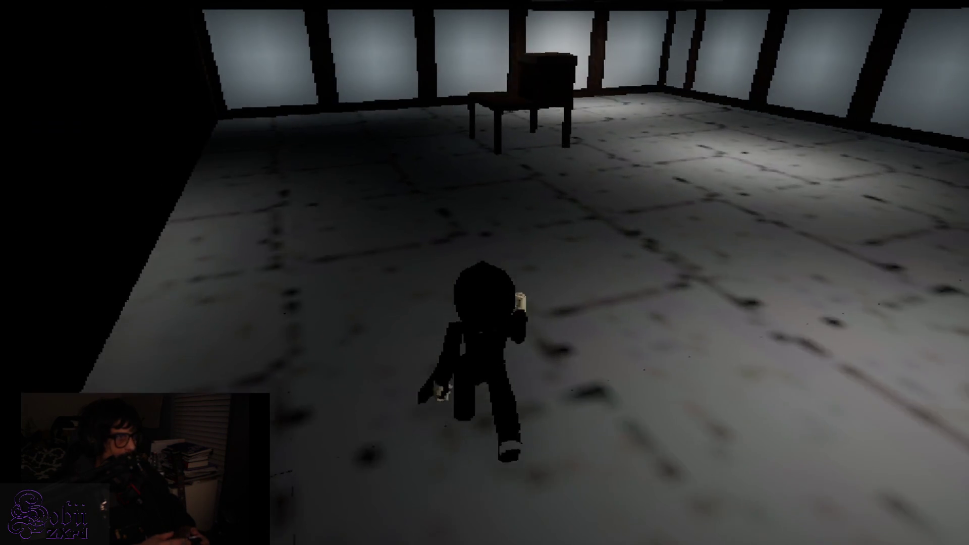
key(w)
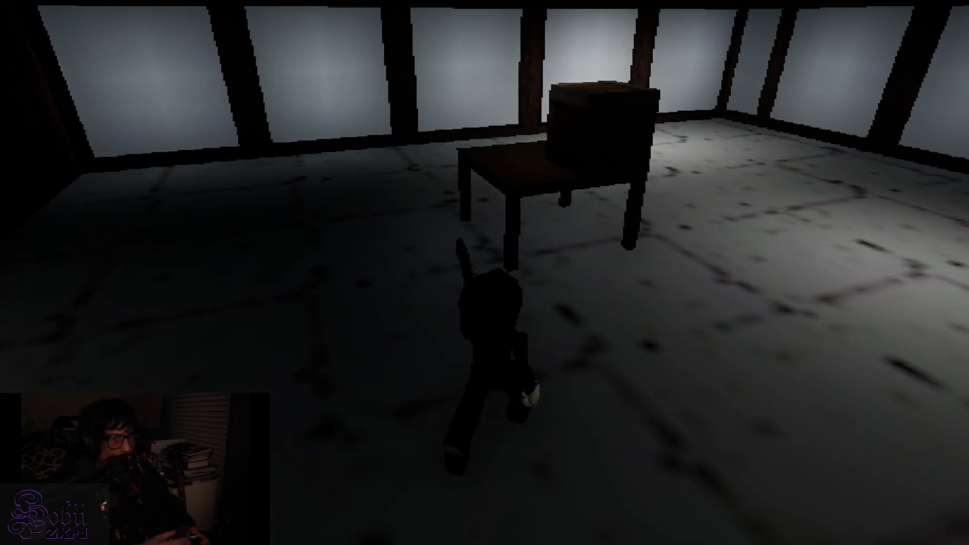
key(e)
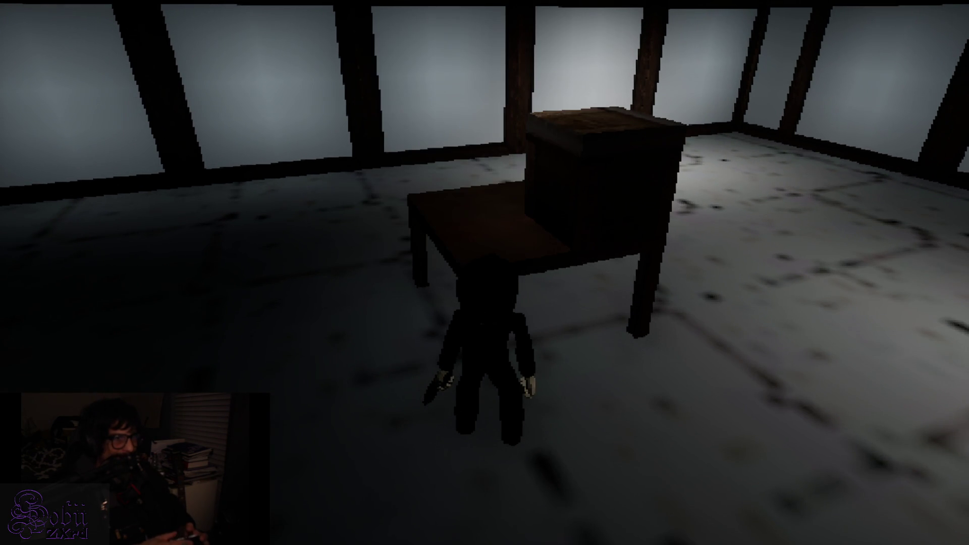
key(d)
key(e)
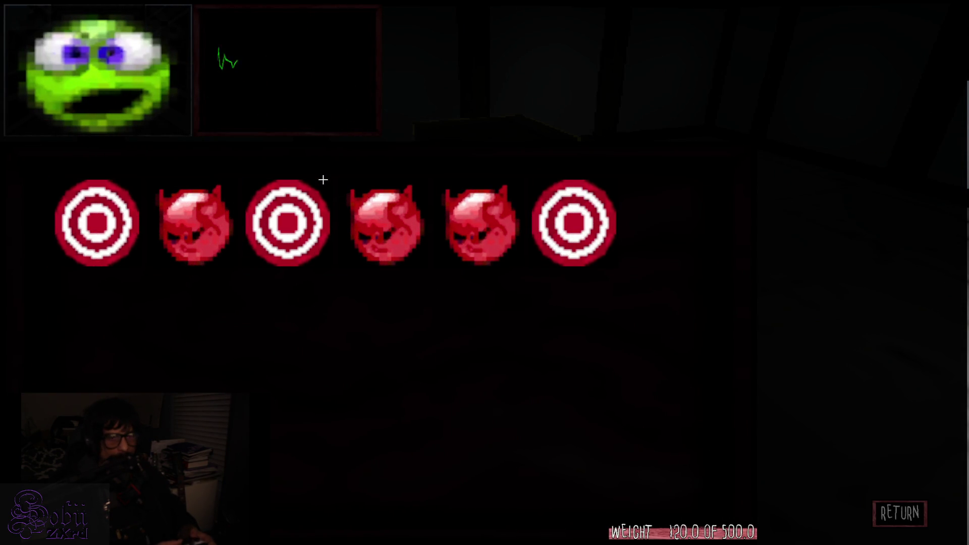
Step: Close the box's contents and back out of the table room
key(Escape)
key(s)
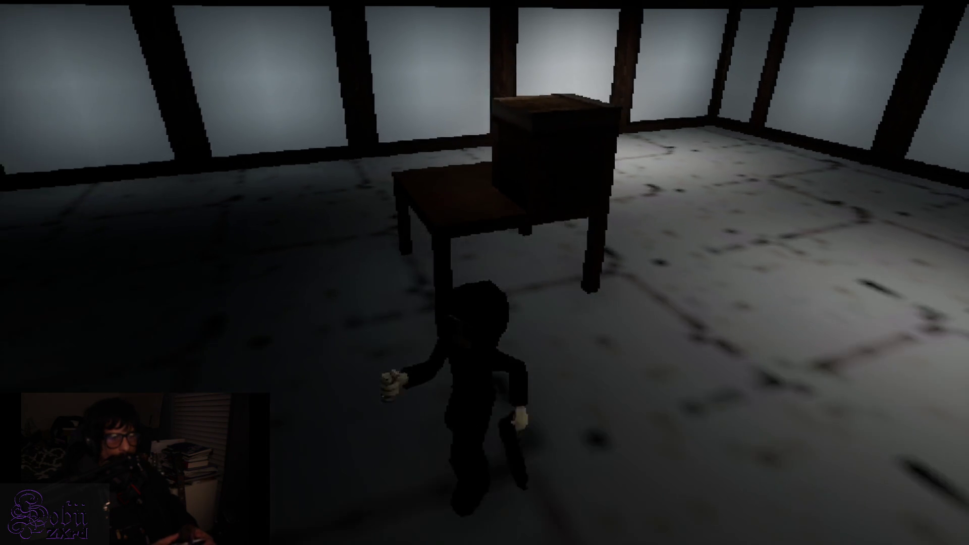
key(w)
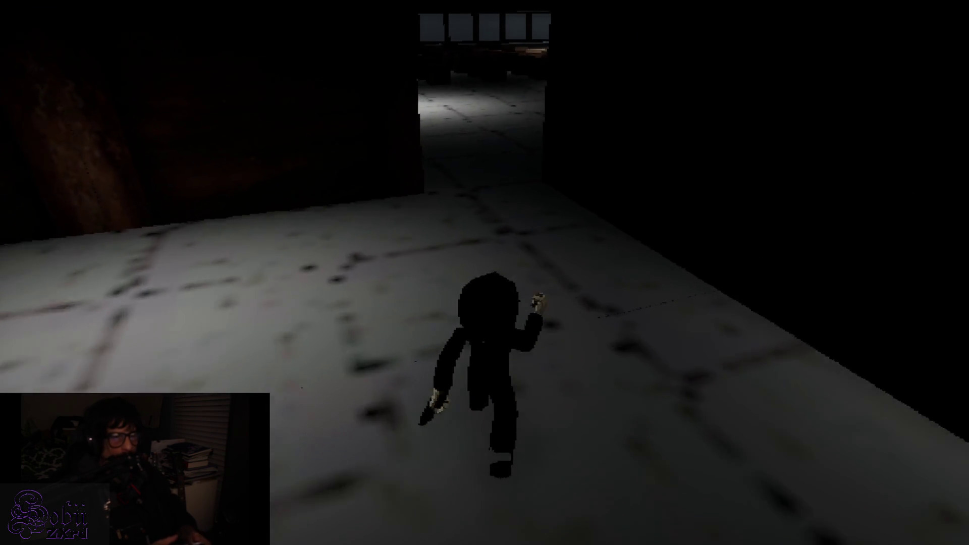
Step: Cross the large tiled room to the lever on the pillar by the window wall
key(w)
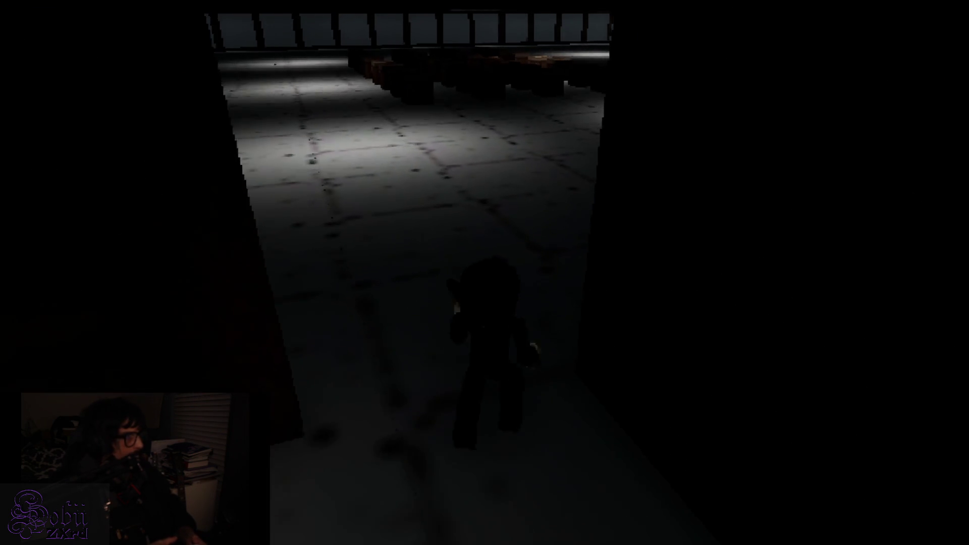
key(w)
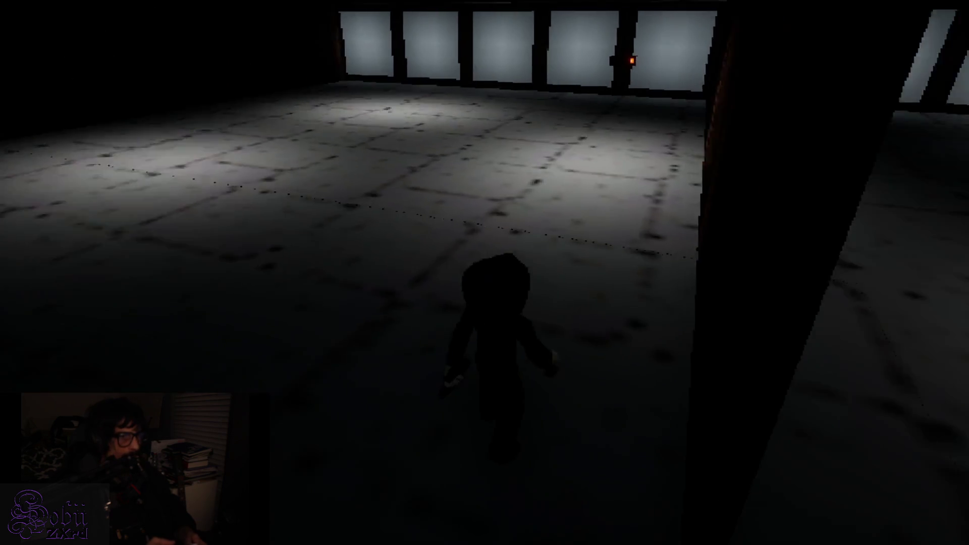
key(w)
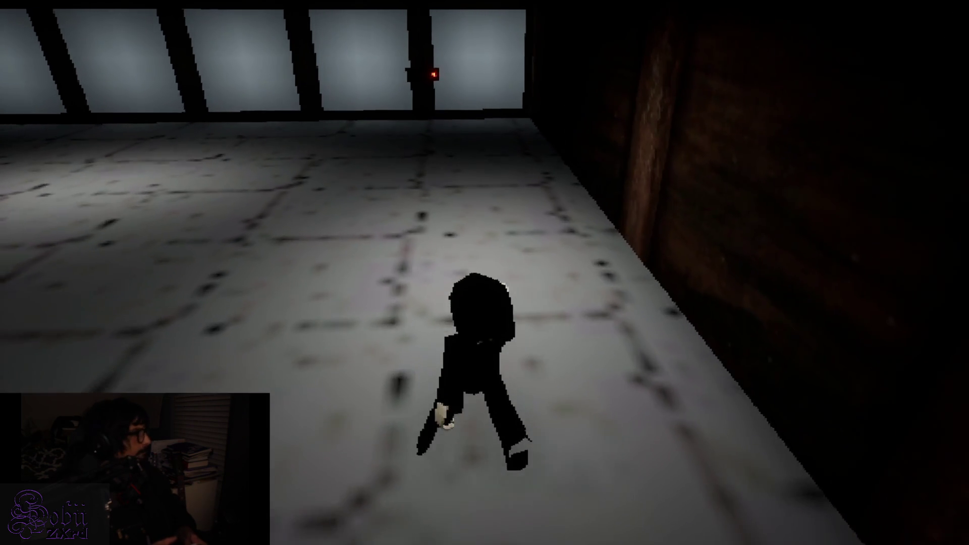
key(w)
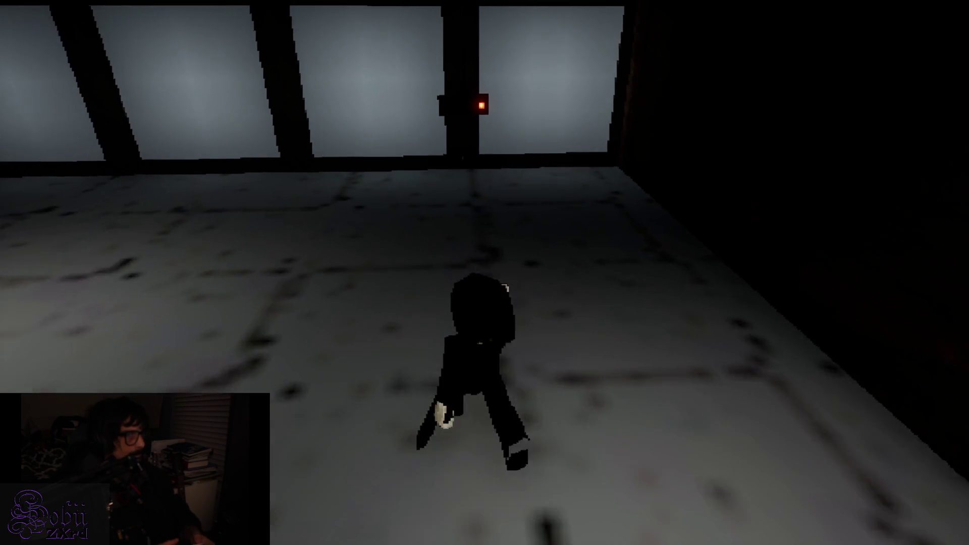
key(w)
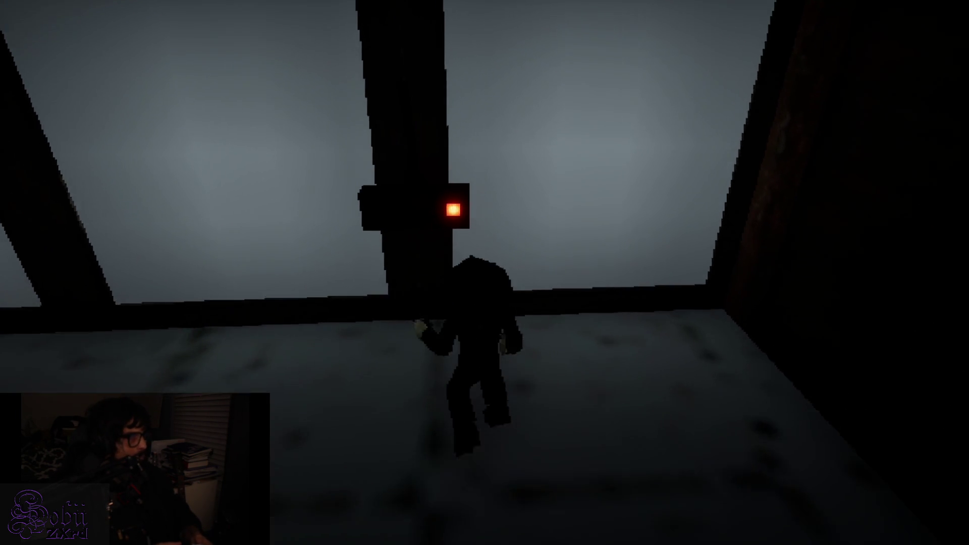
key(d)
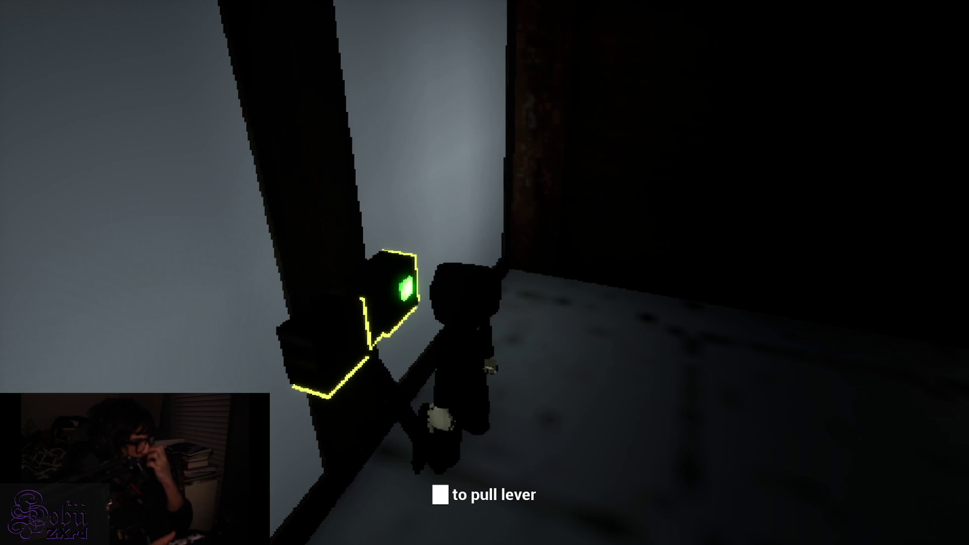
Step: Run back across the room, gun aimed left, past the chair to the window-wall lever
key(s)
key(w)
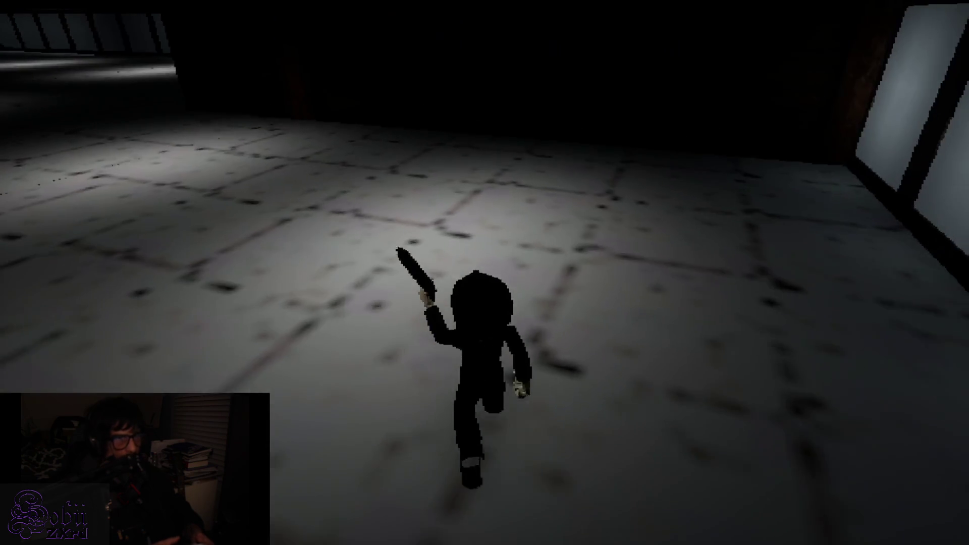
key(a)
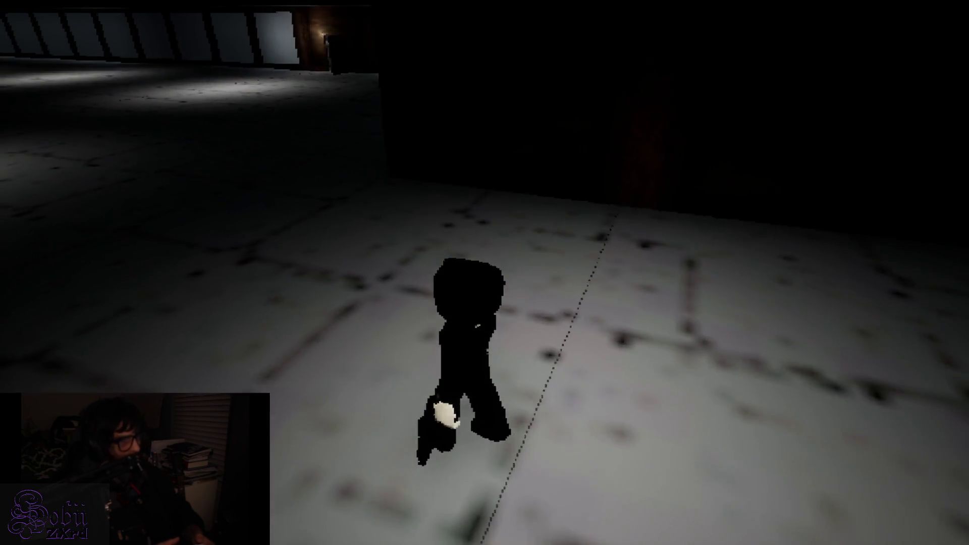
key(w)
key(w)
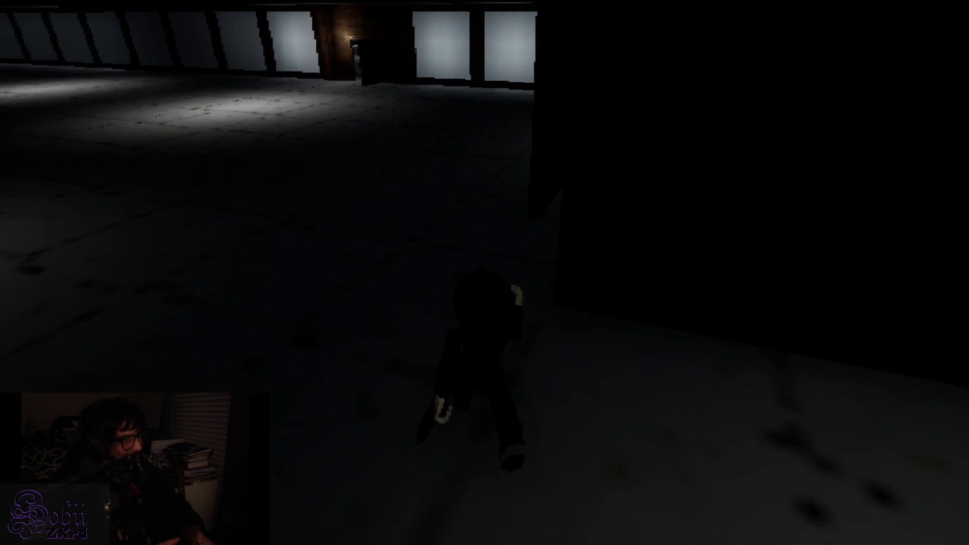
key(w)
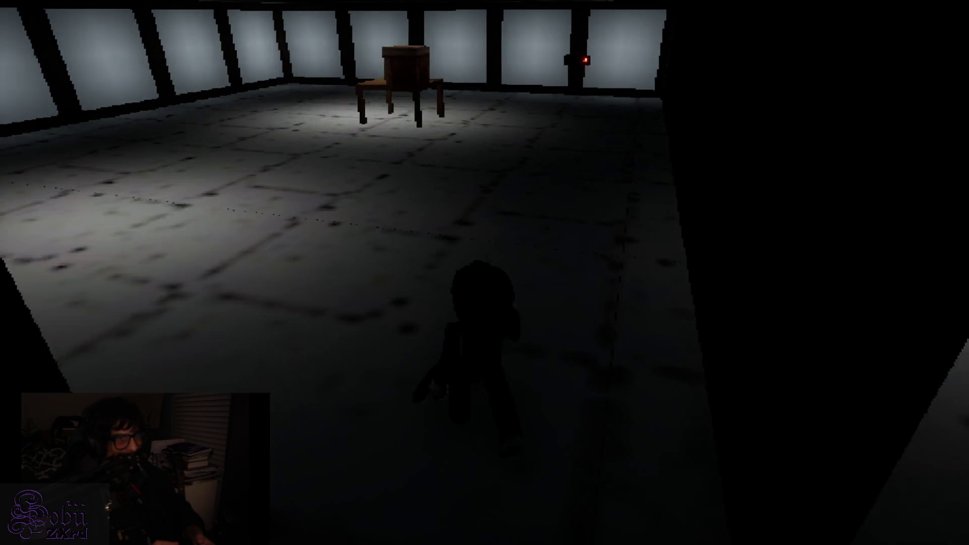
key(w)
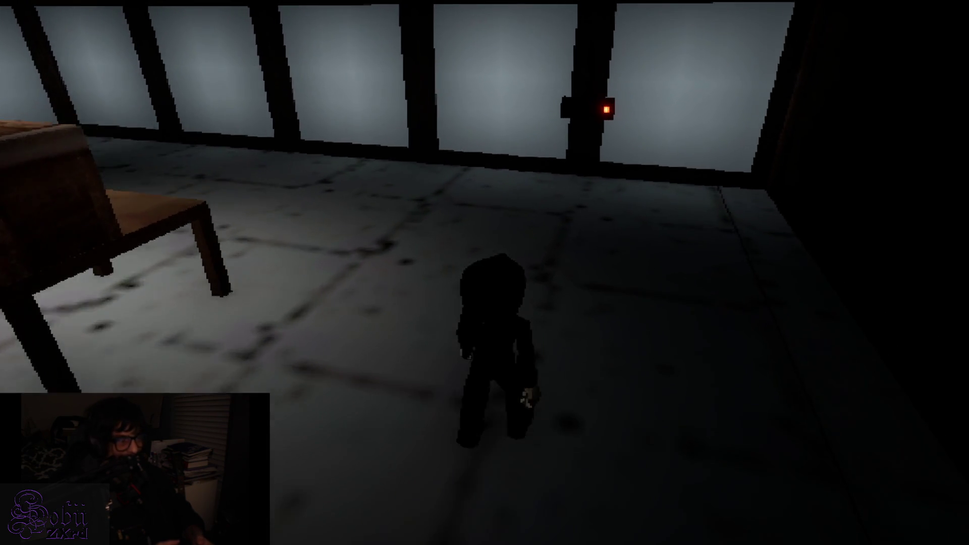
key(w)
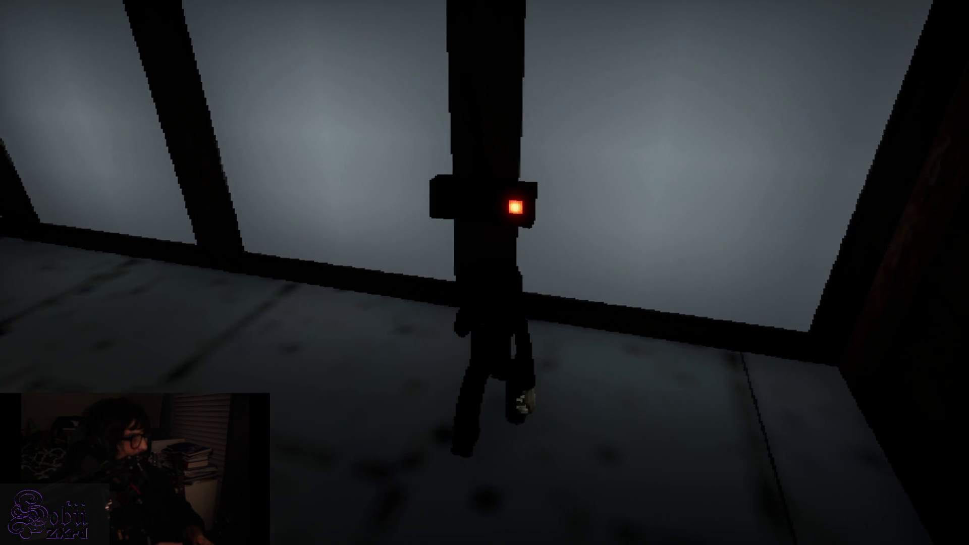
key(w)
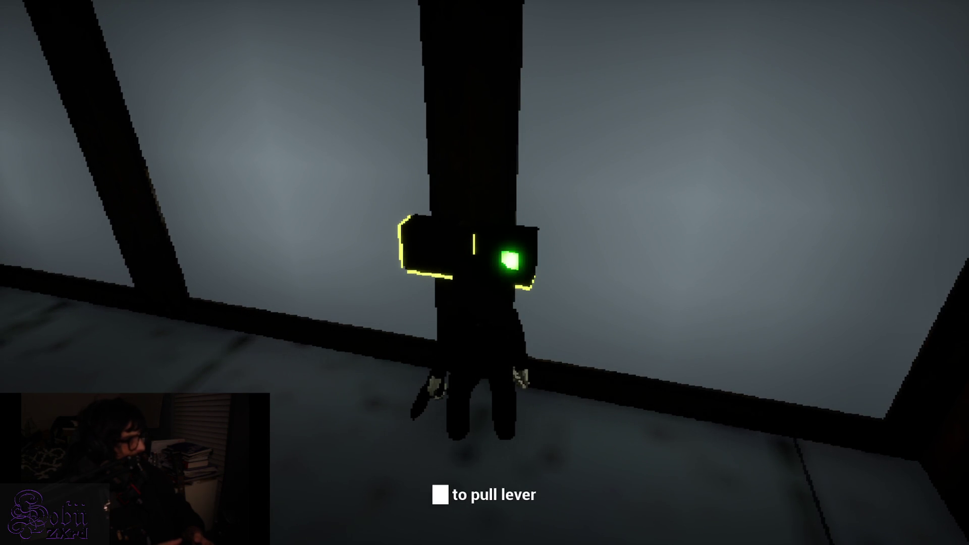
Step: Leave the lever and walk to the wooden chair to bring up its pickup card
key(d)
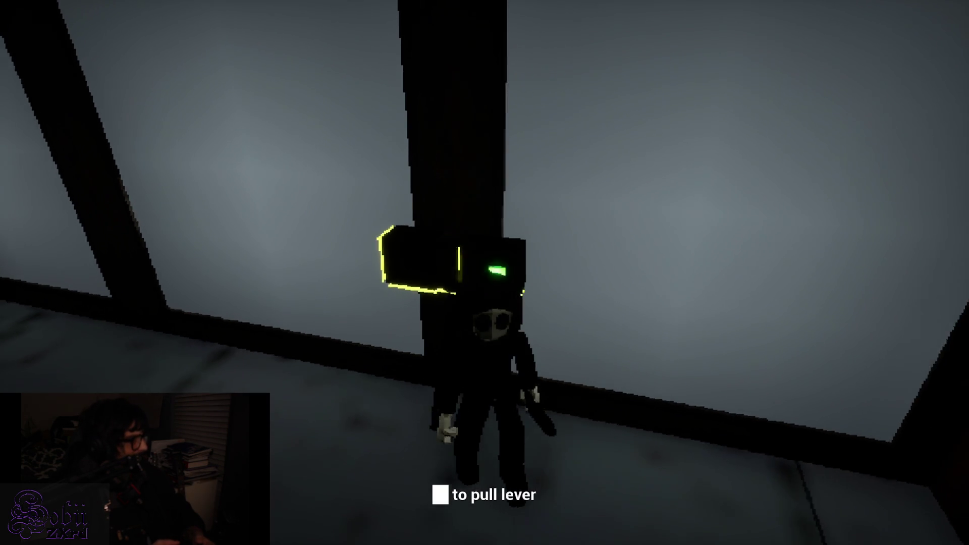
key(s)
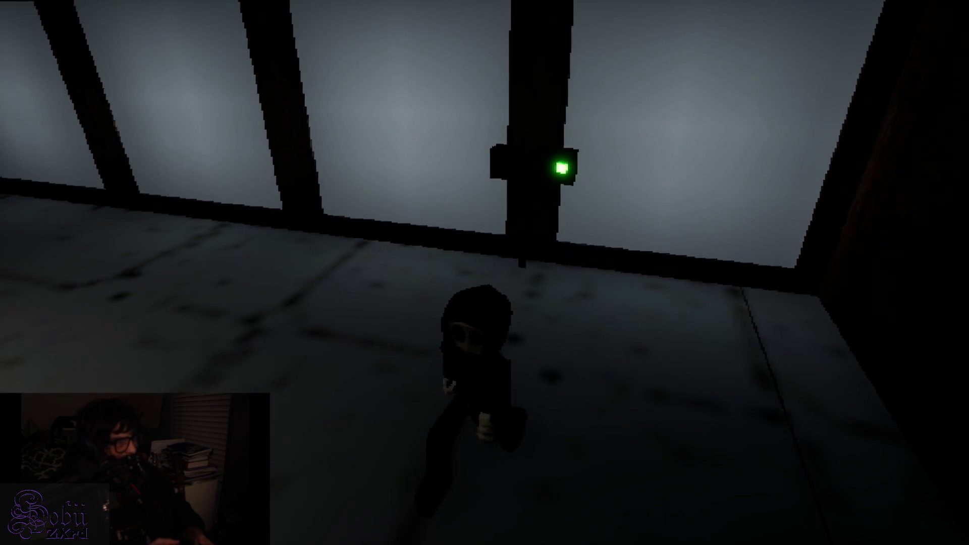
key(a)
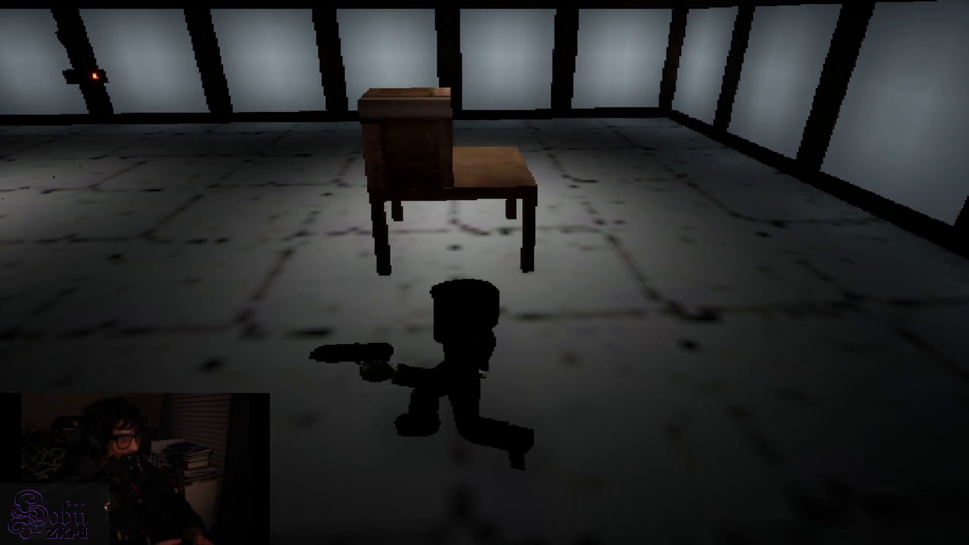
key(w)
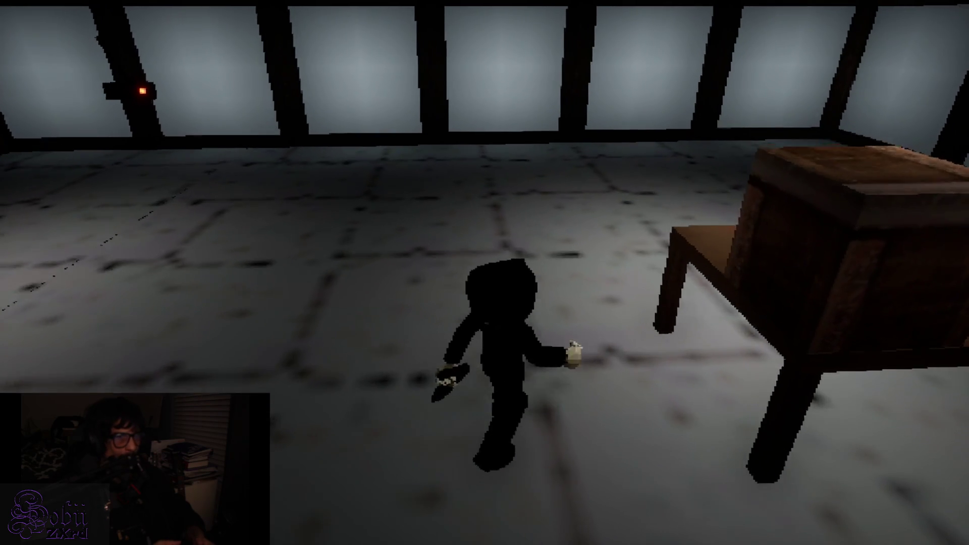
key(w)
key(e)
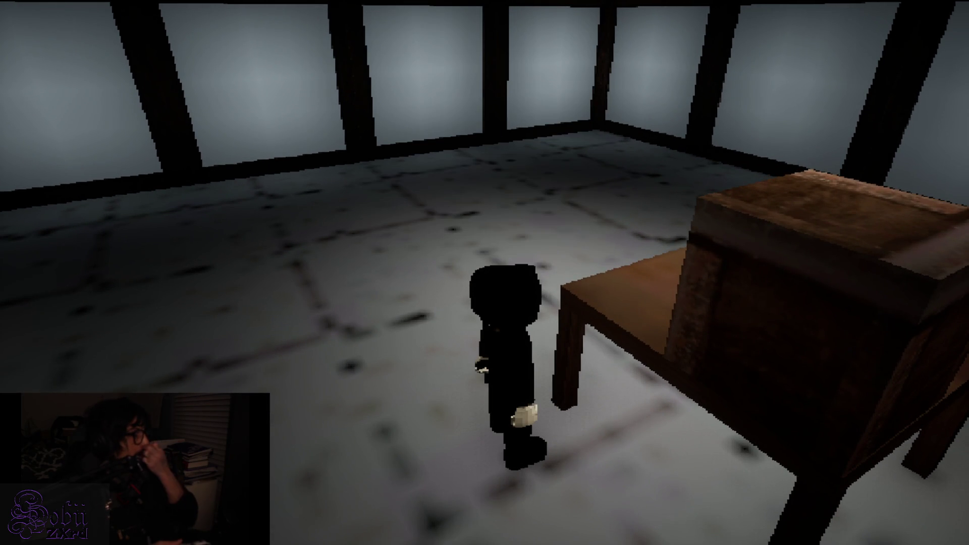
Step: Walk to the red-lit wall lever, then turn back toward the dark doorway without pulling it
key(a)
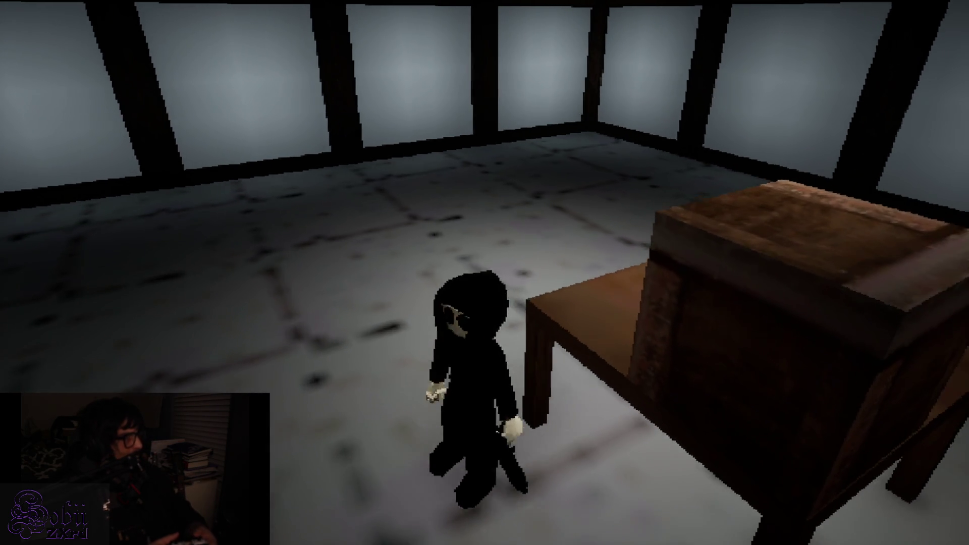
key(w)
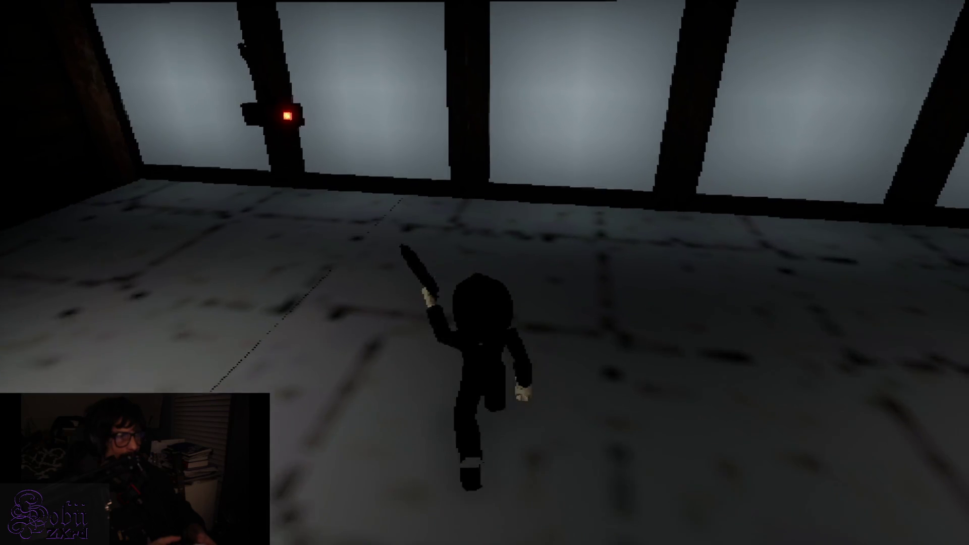
key(w)
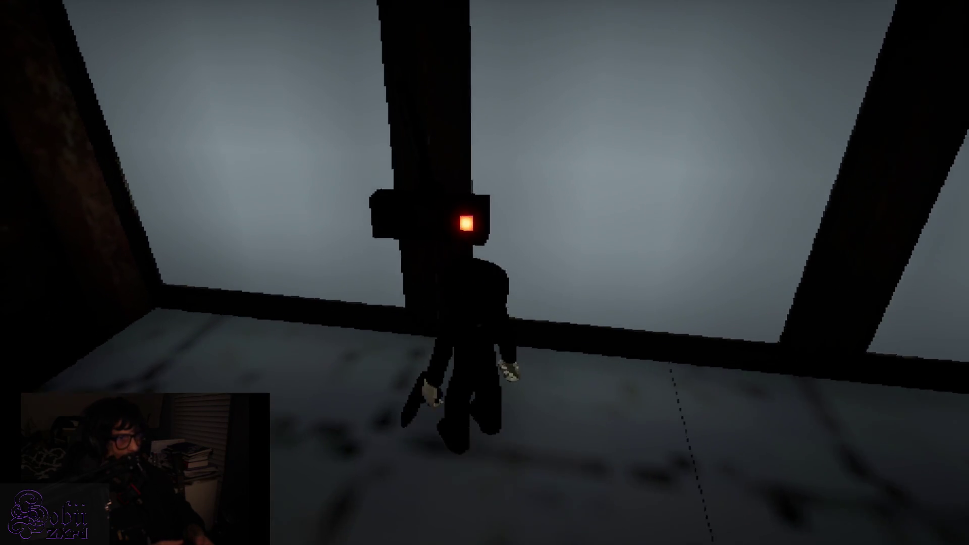
key(s)
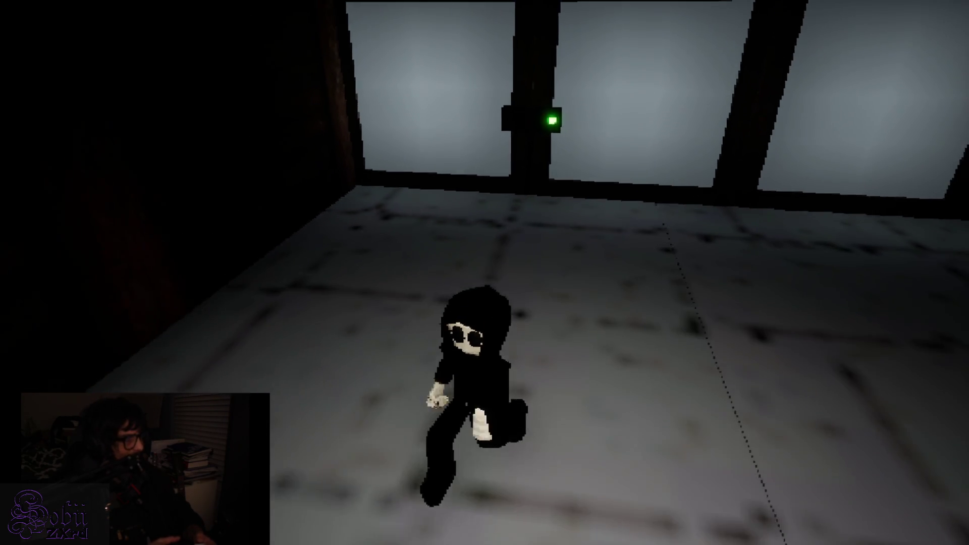
key(a)
key(a)
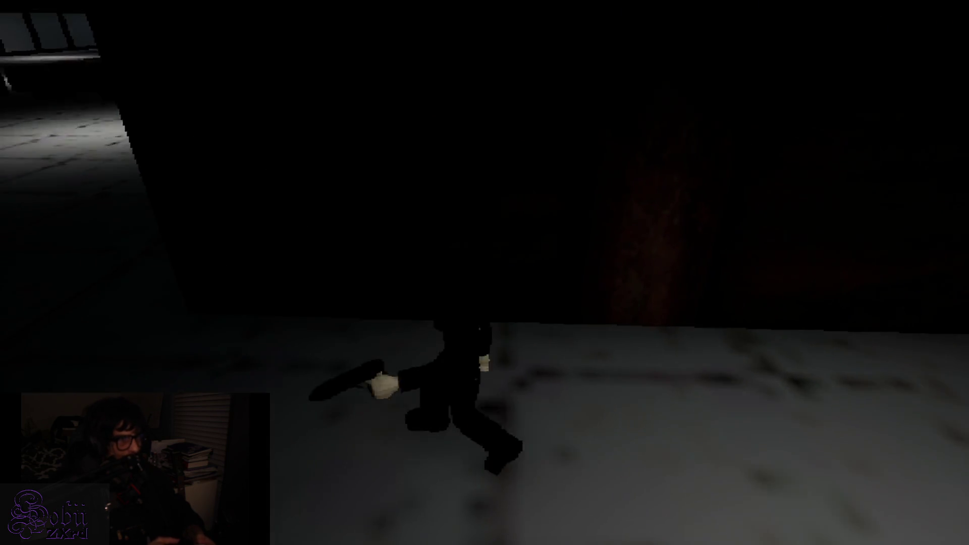
Step: Walk through the doorway and across the lit floor until ZED's dialogue appears
key(w)
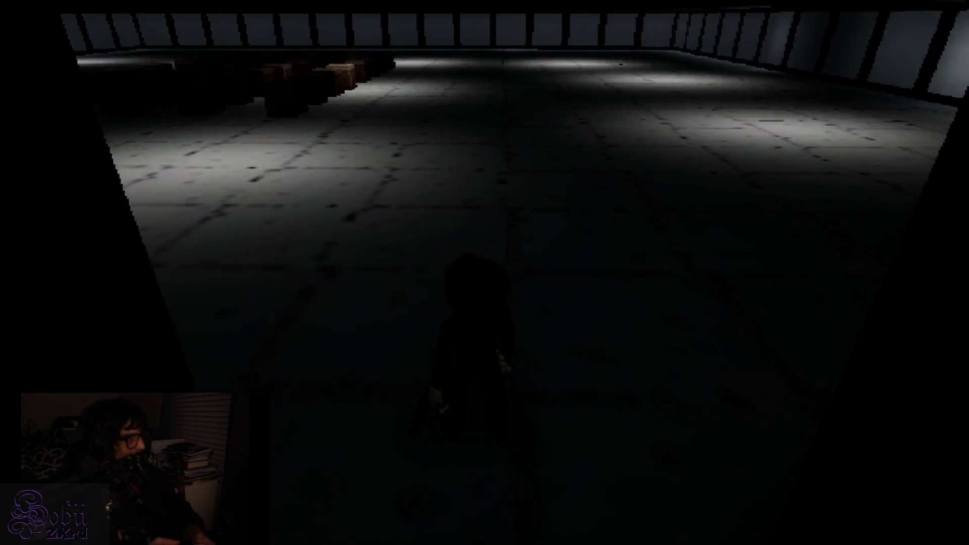
key(w)
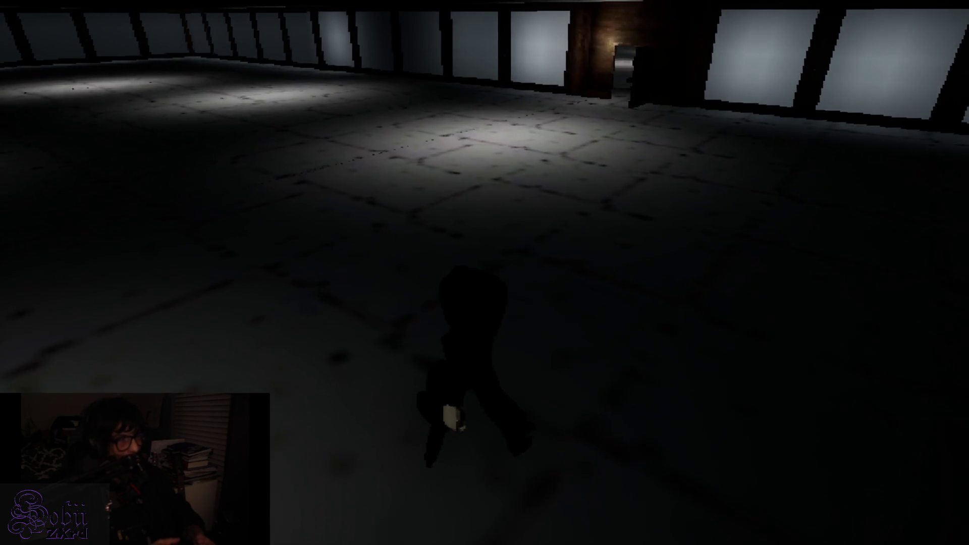
key(w)
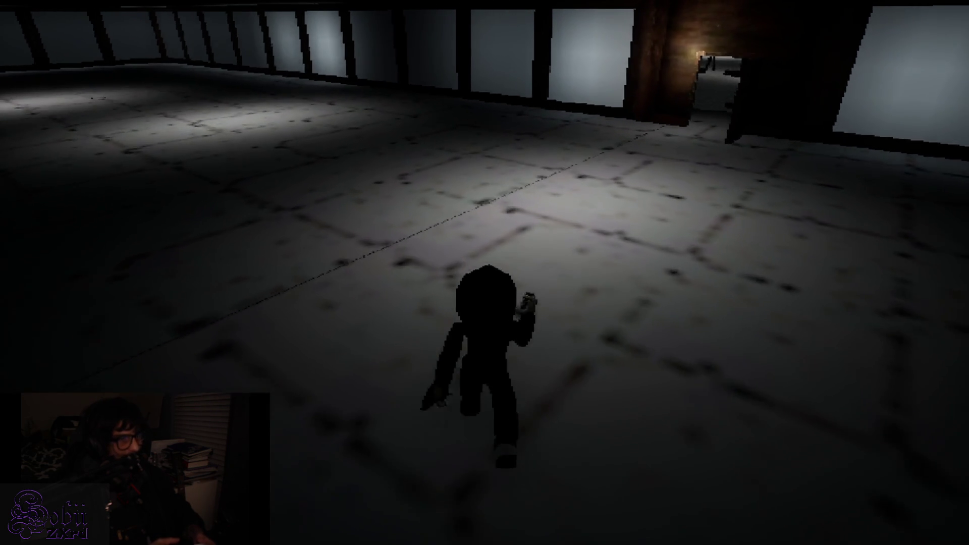
key(w)
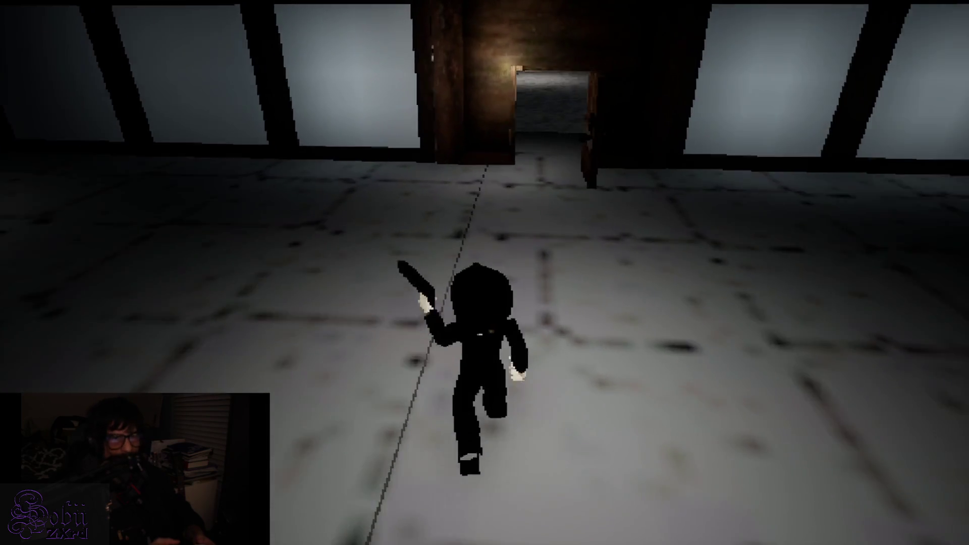
key(w)
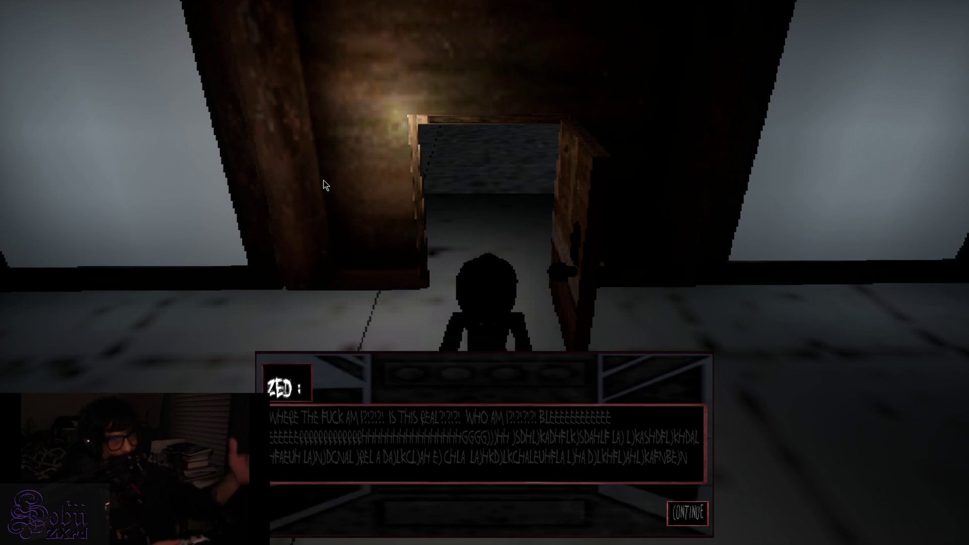
Step: Dismiss ZED's dialogue with Space and walk into the dark pillared hall
key(space)
key(w)
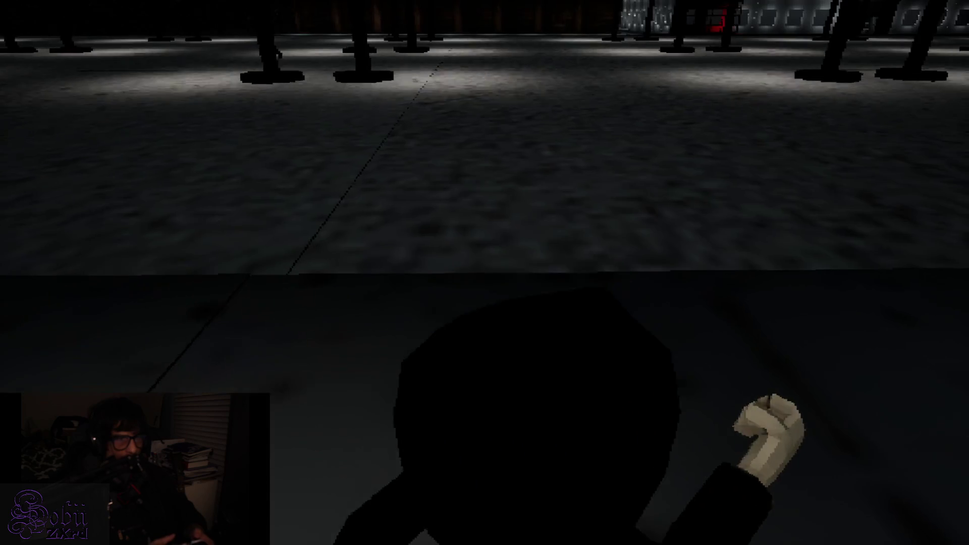
key(w)
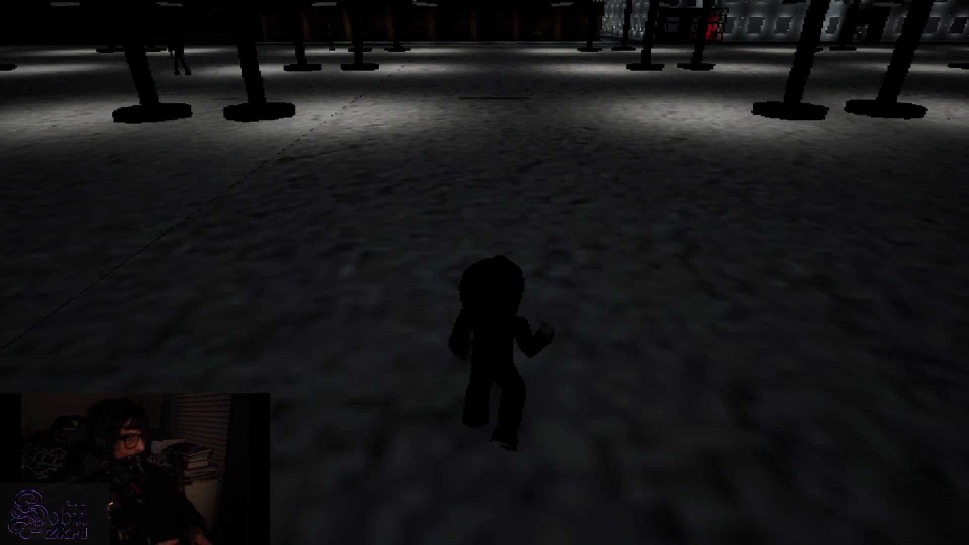
key(w)
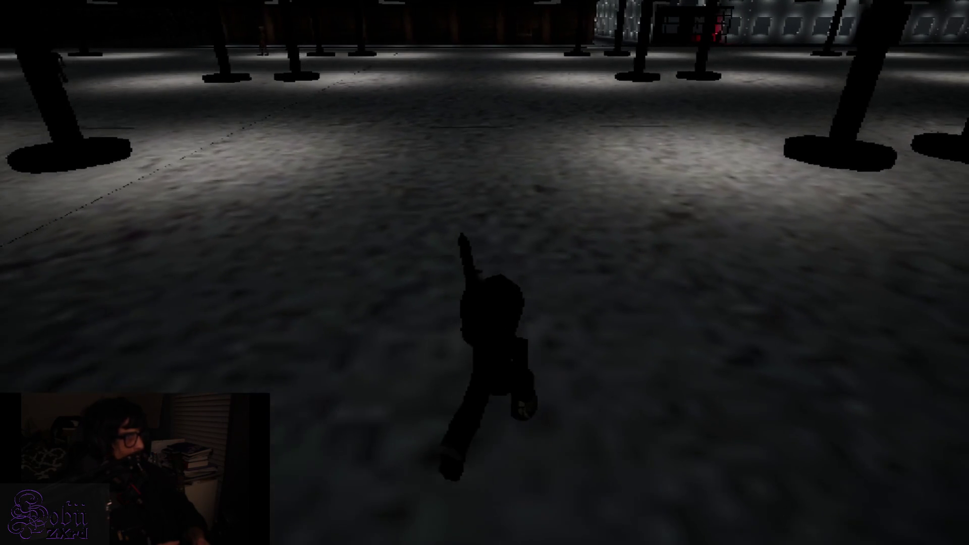
key(w)
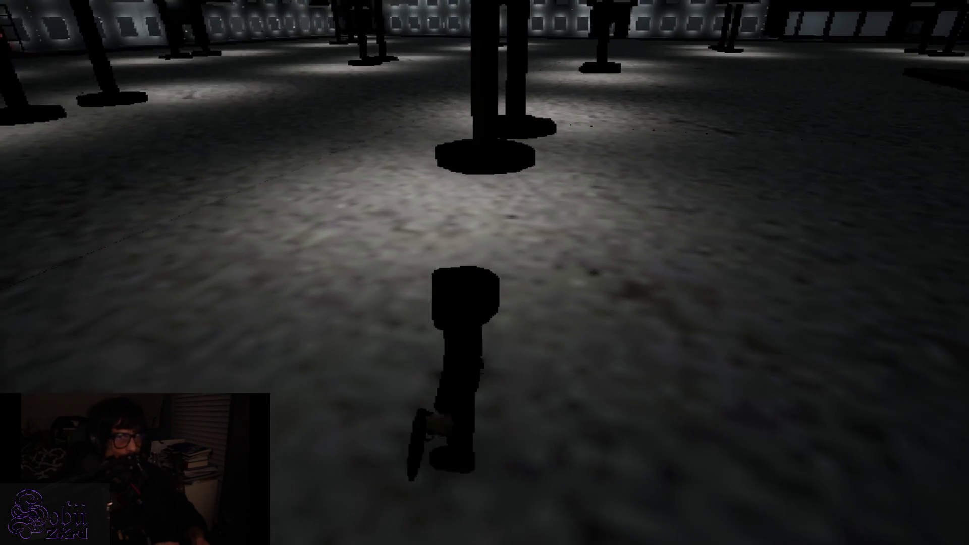
key(w)
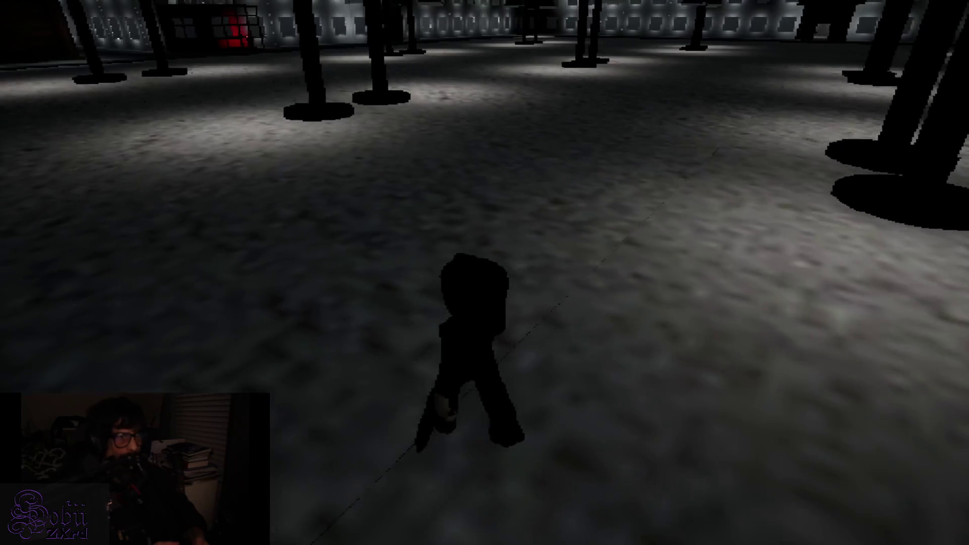
Step: Run on past the pillars with the knife drawn and stop at the wooden door
key(w)
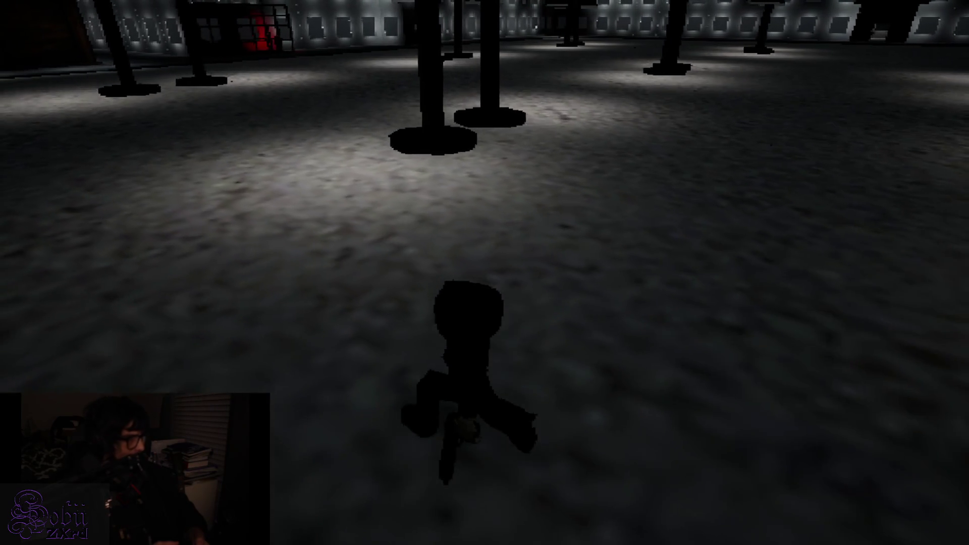
key(w)
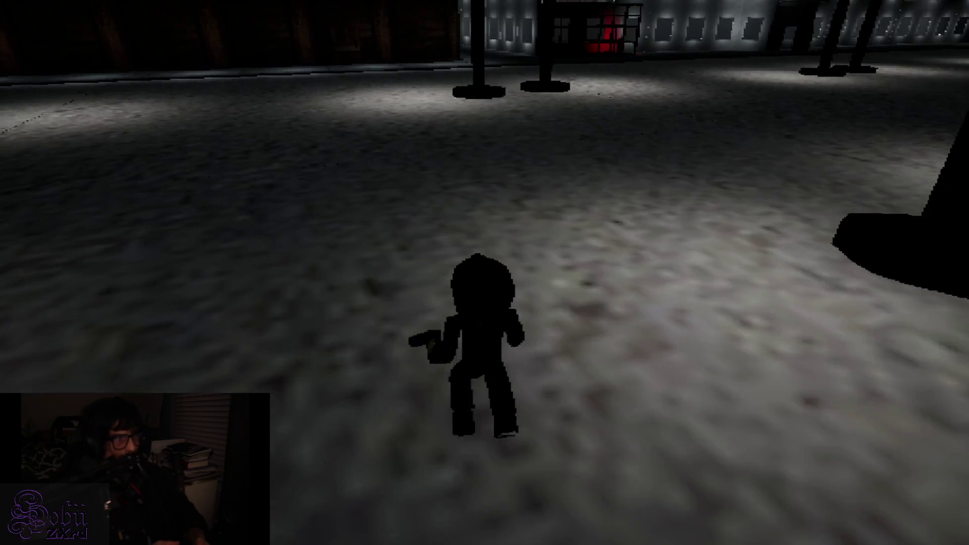
key(w)
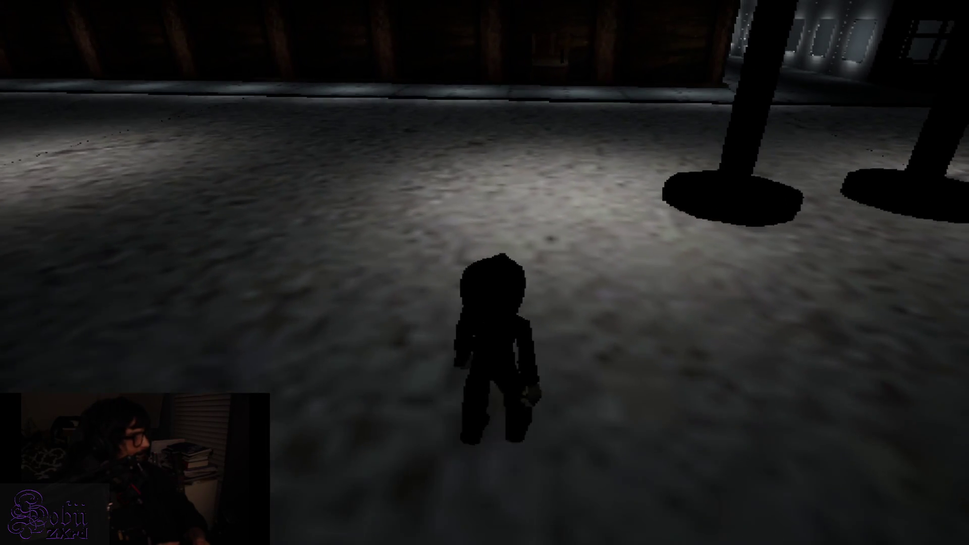
key(w)
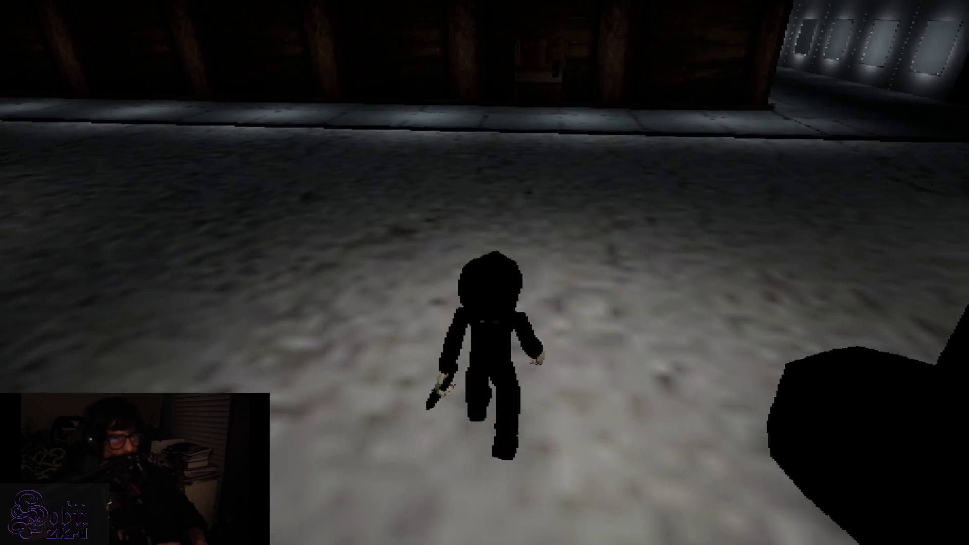
key(w)
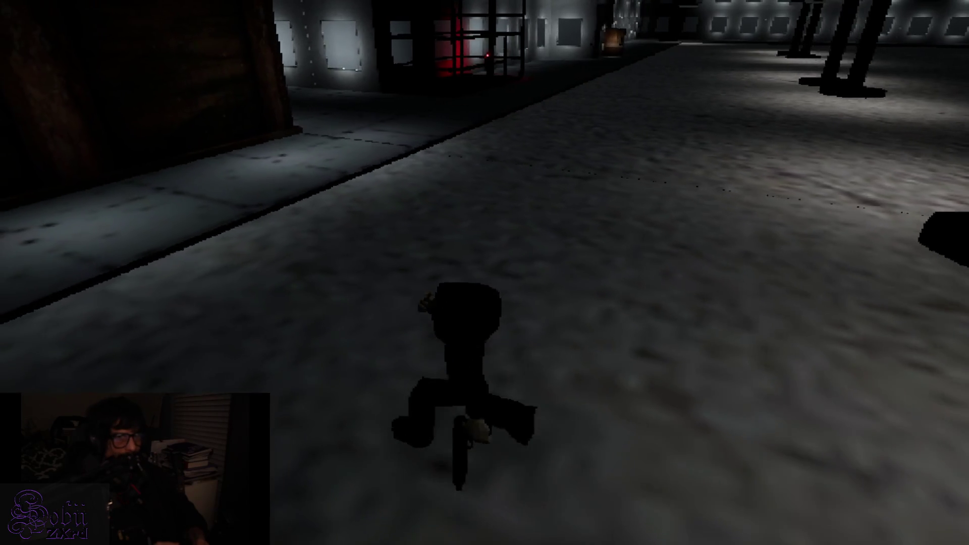
key(w)
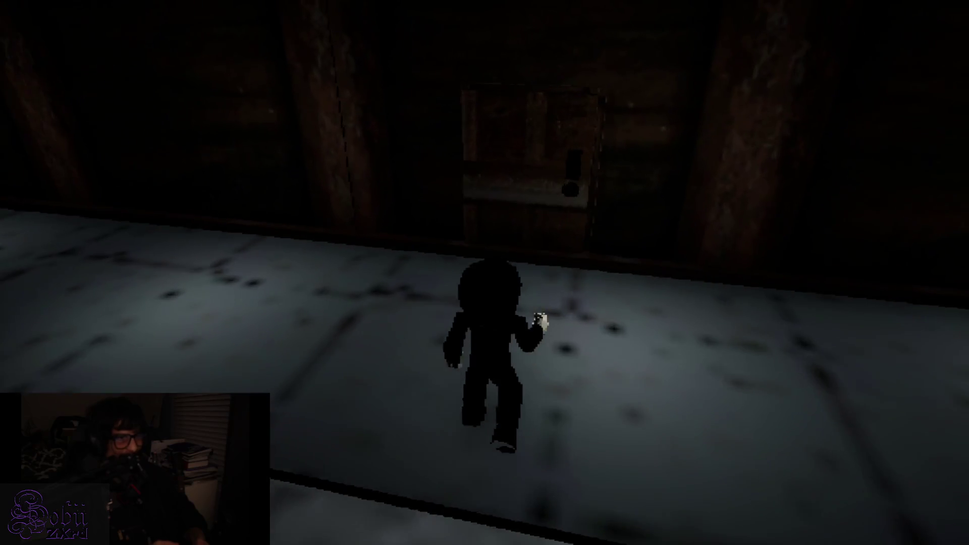
key(w)
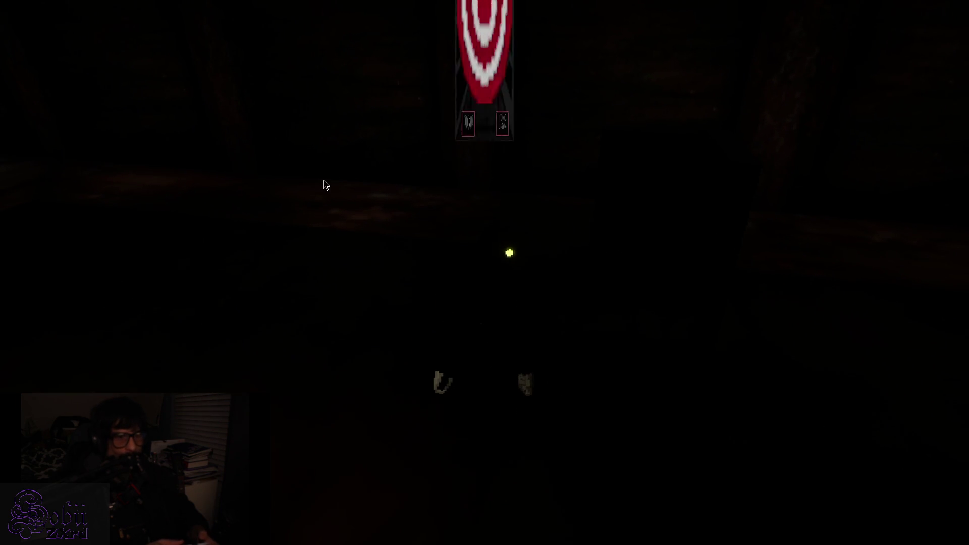
Step: Take the item shown on the pickup card past the wooden door
key(e)
key(e)
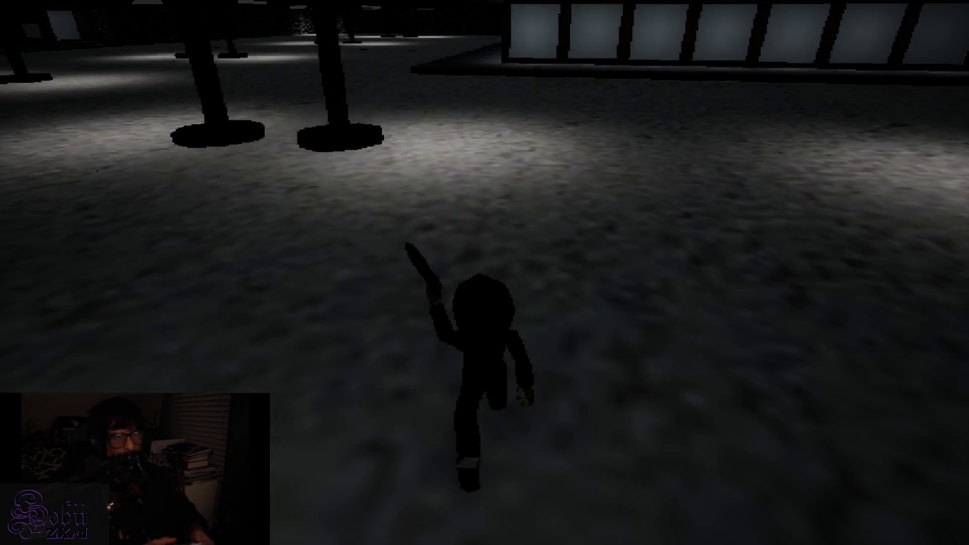
Step: Turn the character around and run across the pillared hall, along the walkway past the lit window panels
key(s)
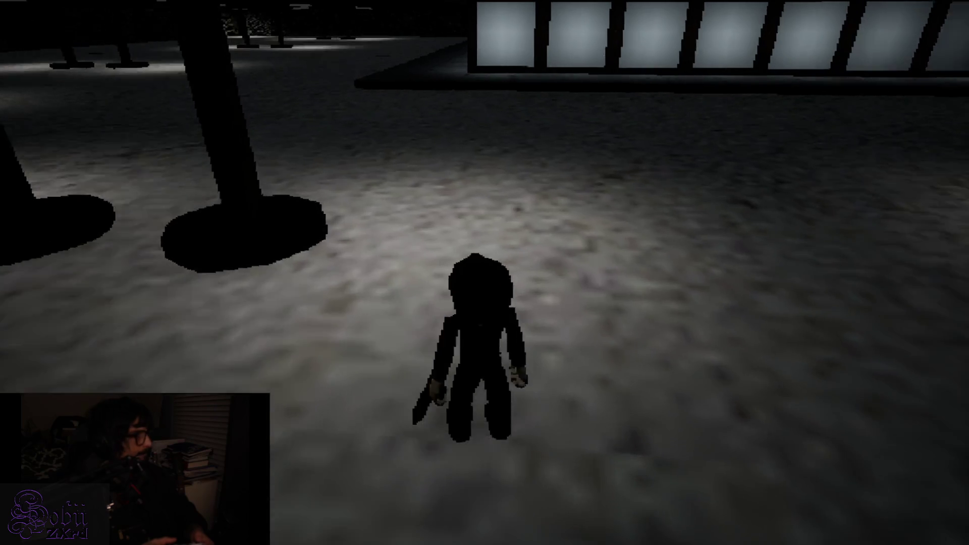
key(w)
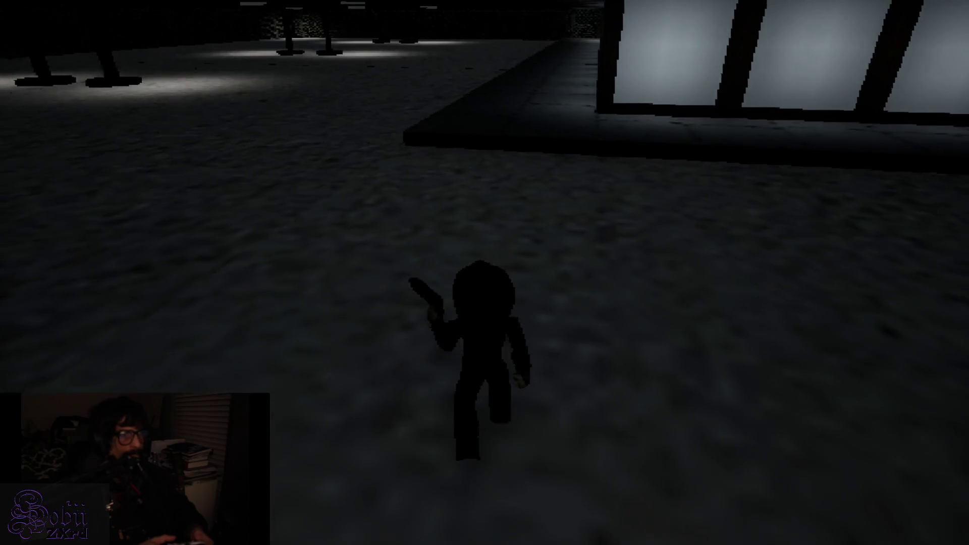
key(w)
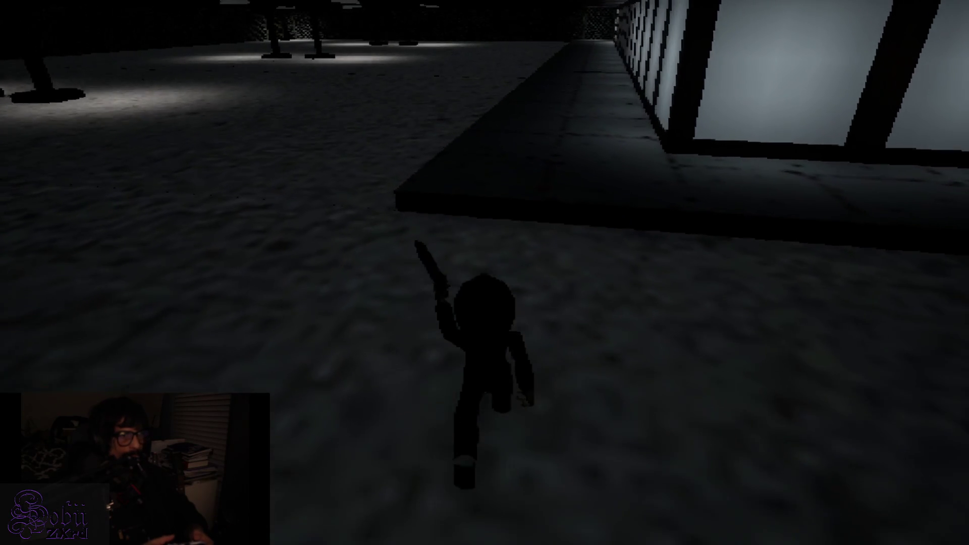
key(w)
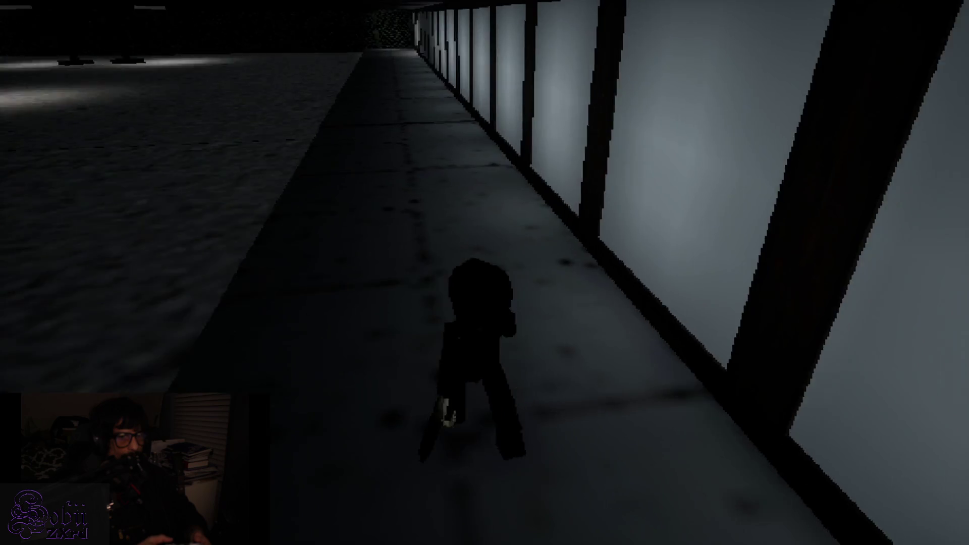
key(d)
key(a)
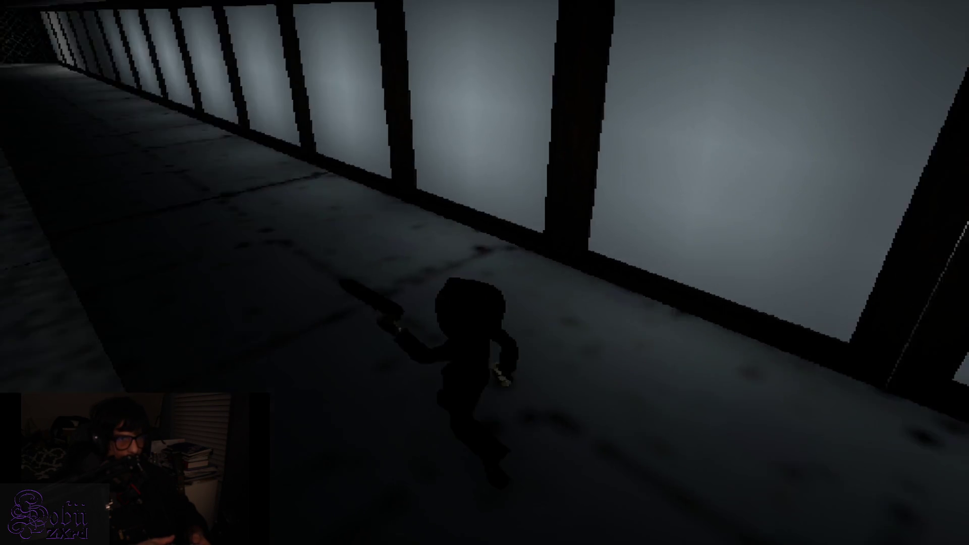
key(w)
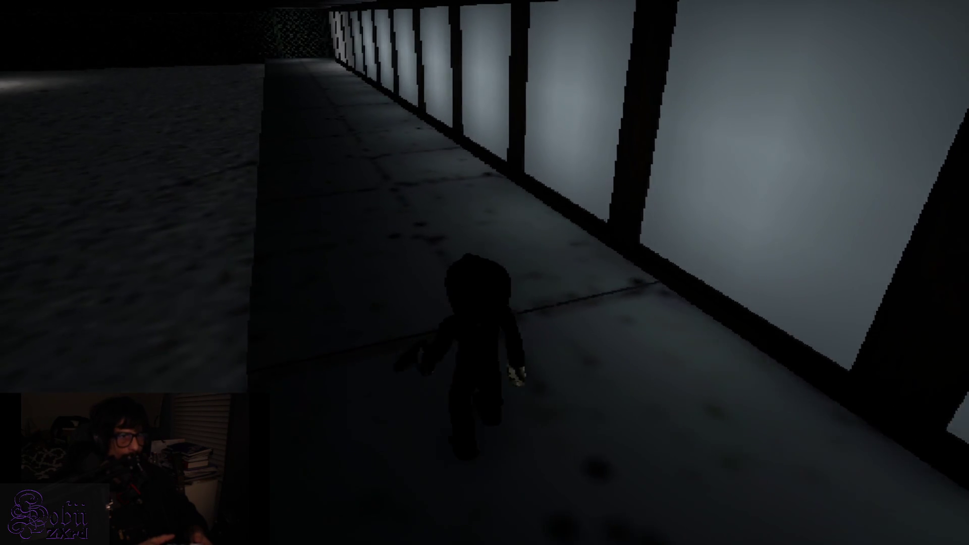
key(w)
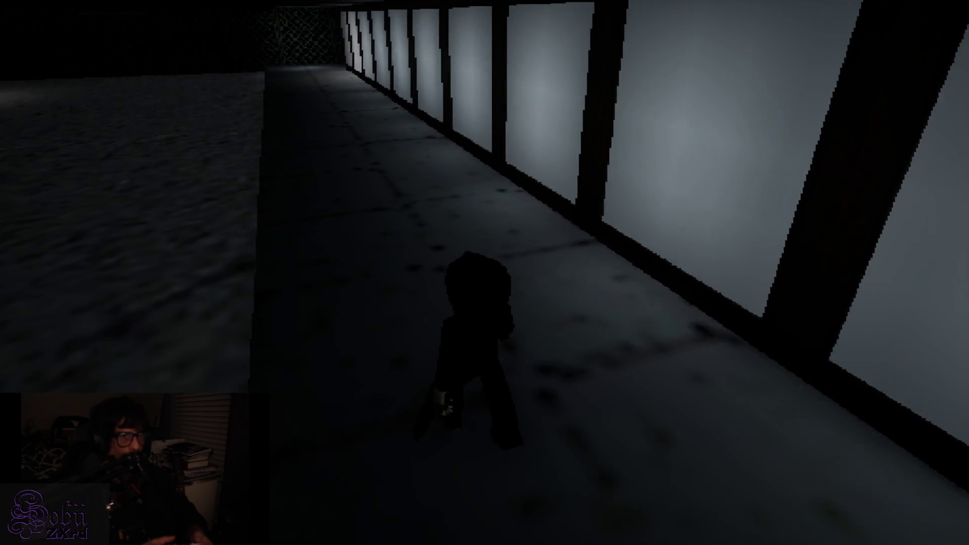
key(w)
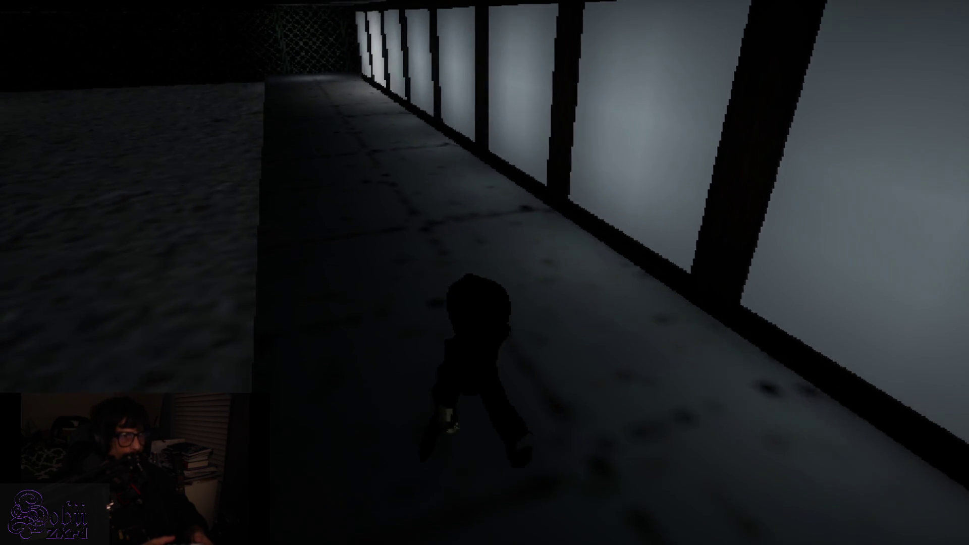
key(w)
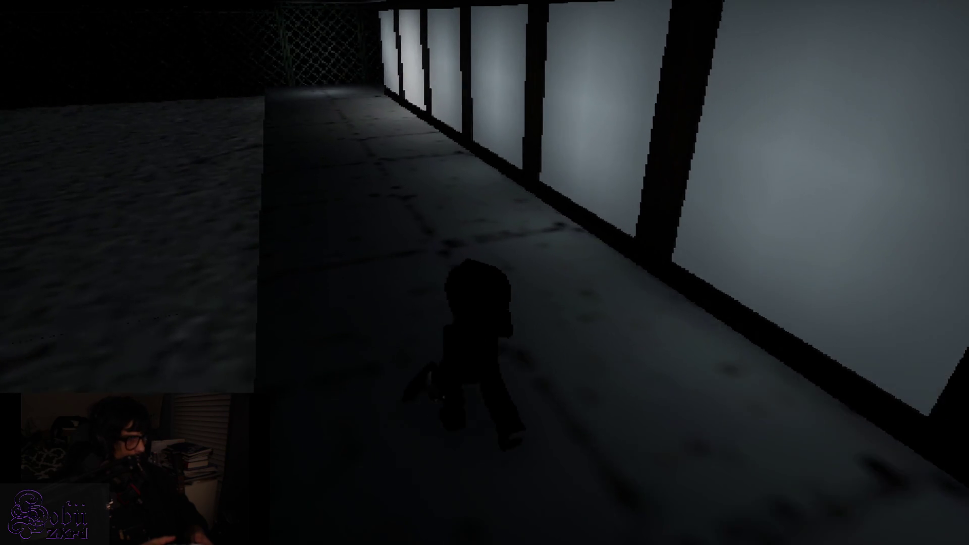
key(w)
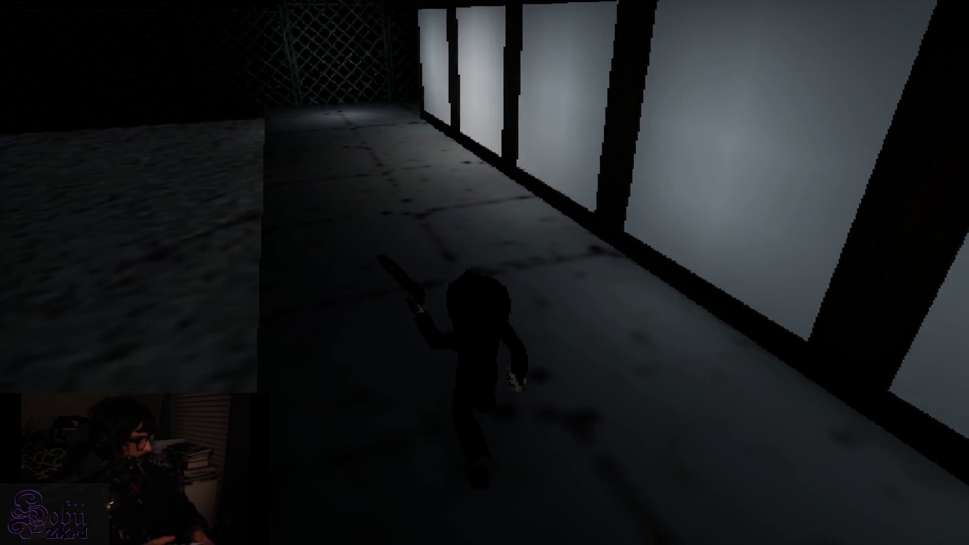
key(w)
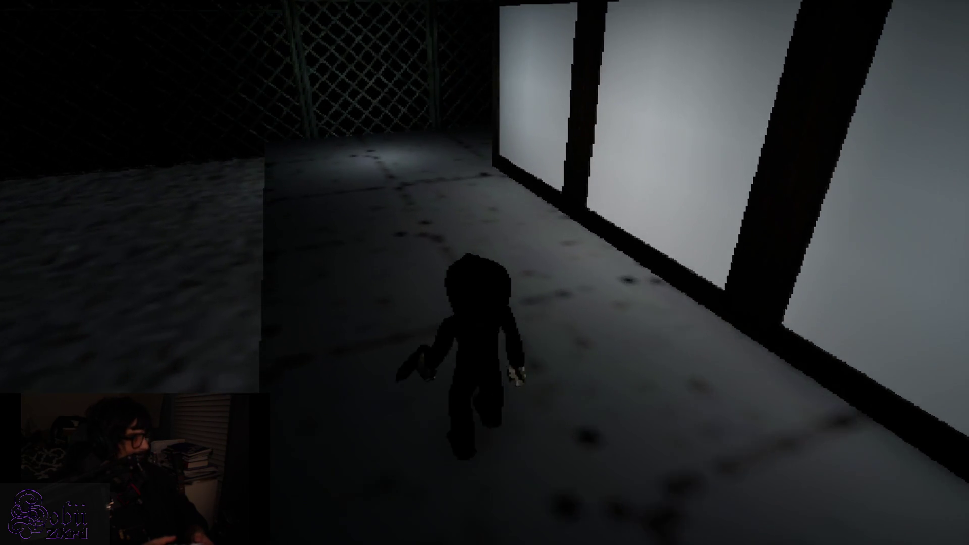
Step: Follow the fence corridor to the wooden door by the fence and open both wooden doors
key(w)
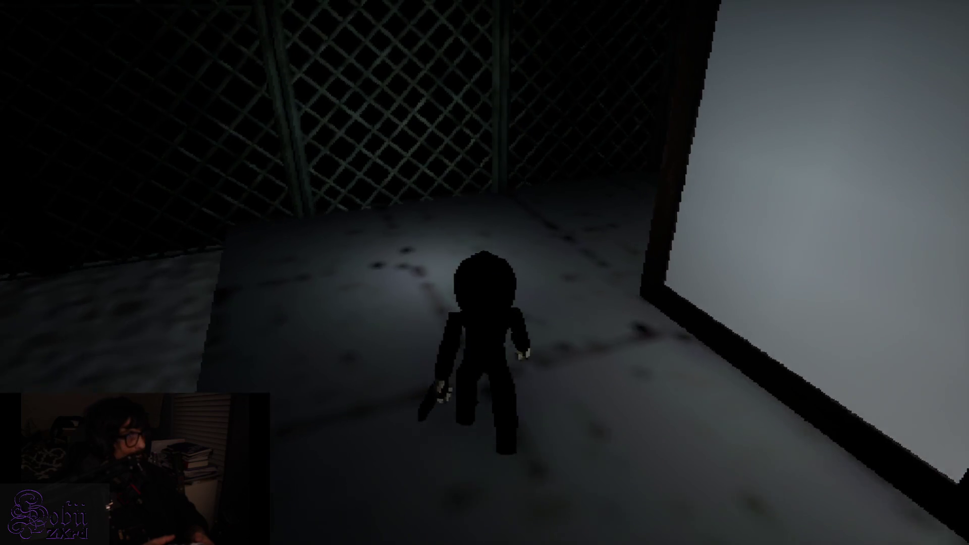
key(w)
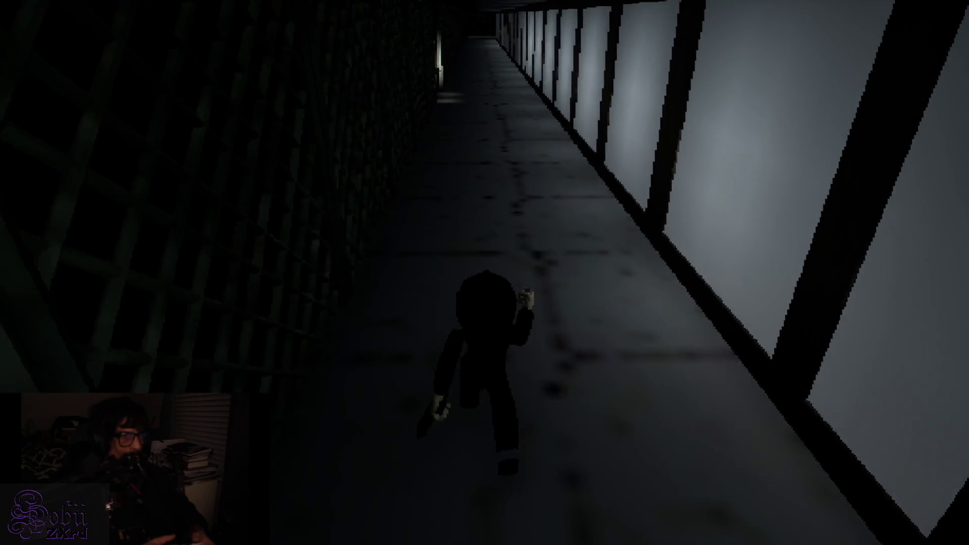
key(w)
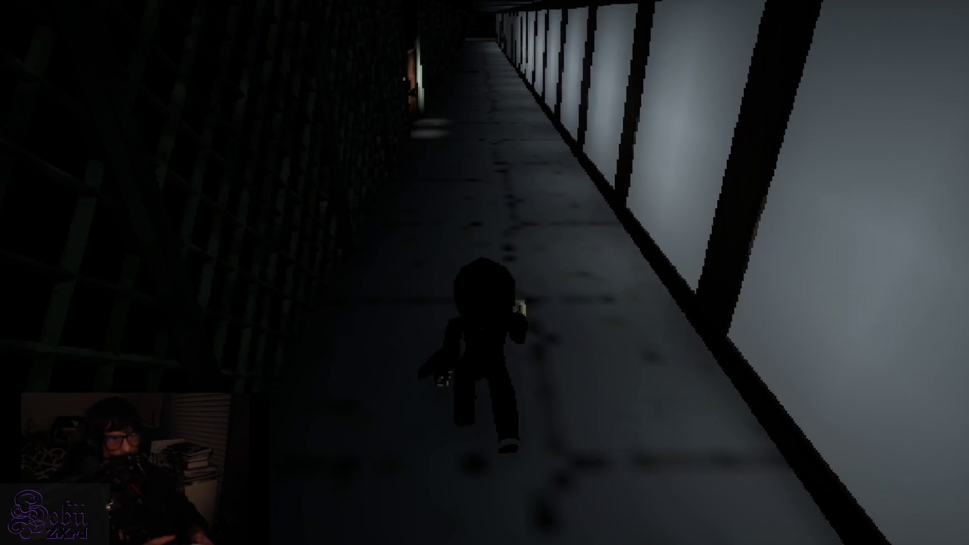
key(w)
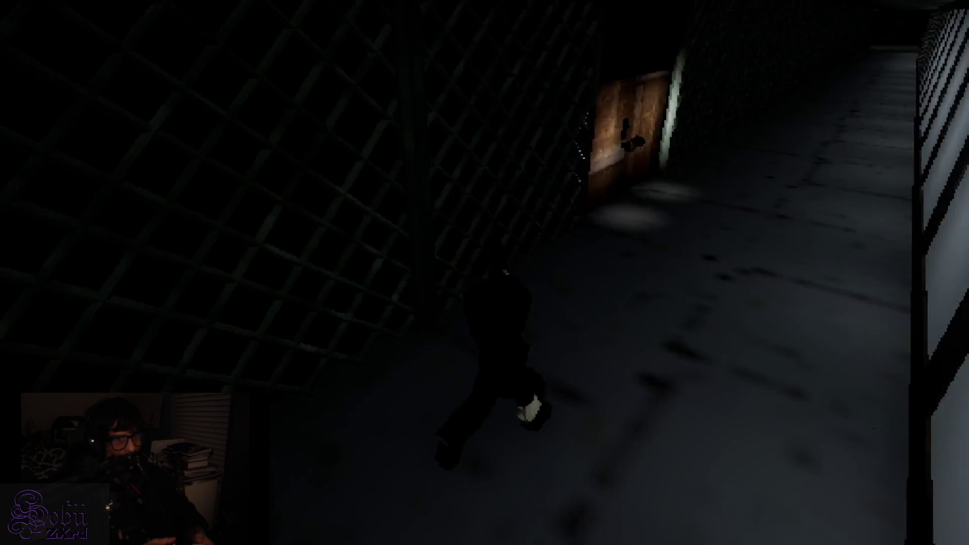
key(w)
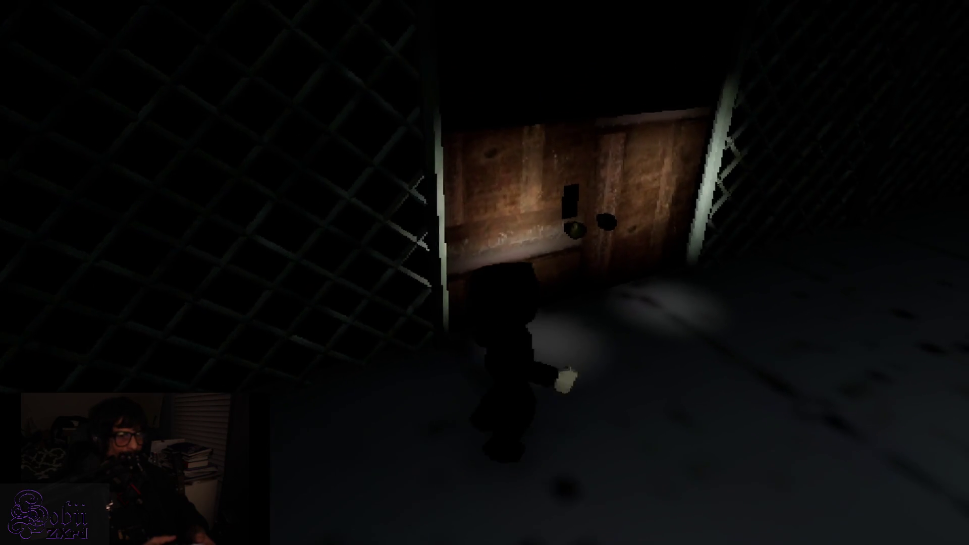
key(w)
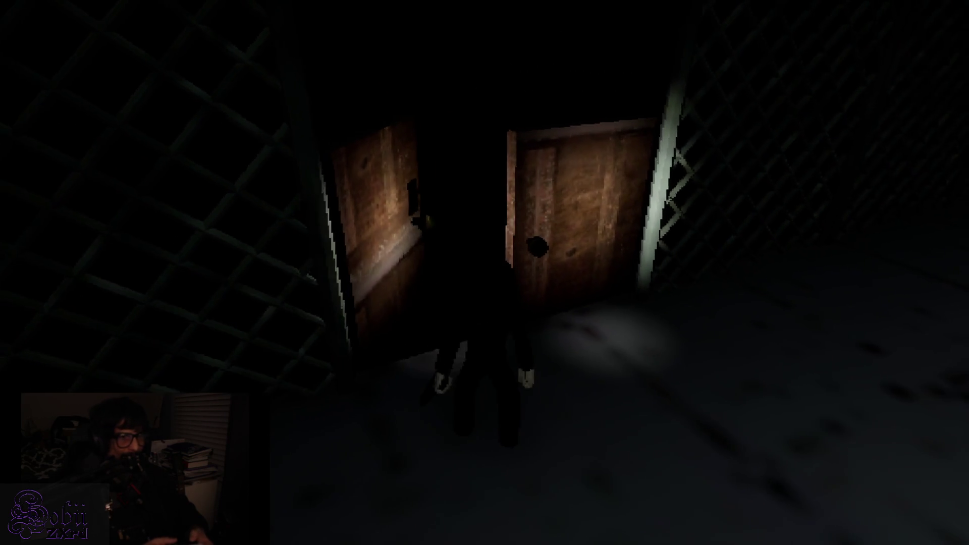
key(w)
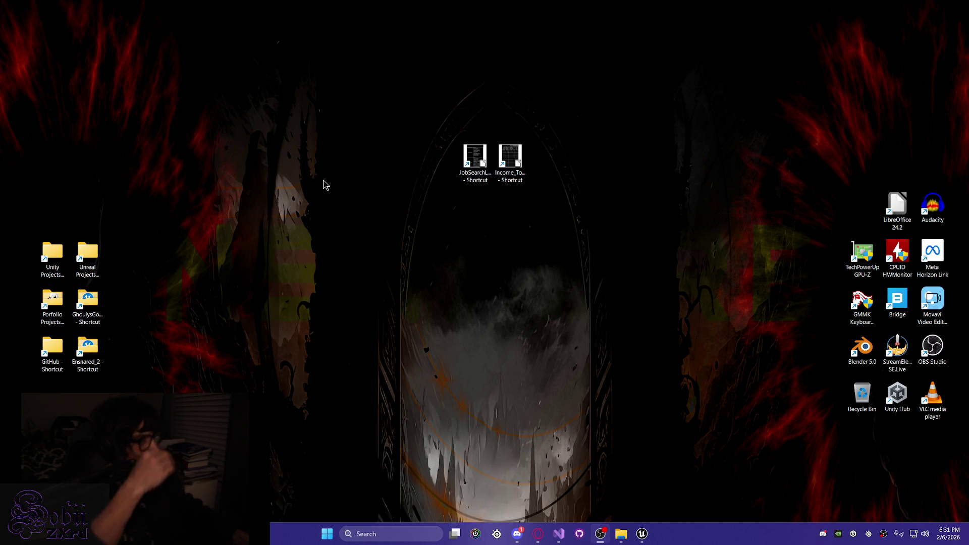
Step: Bring the Unreal Engine editor with the GhoulysGoulash level back in front from the taskbar
click(642, 534)
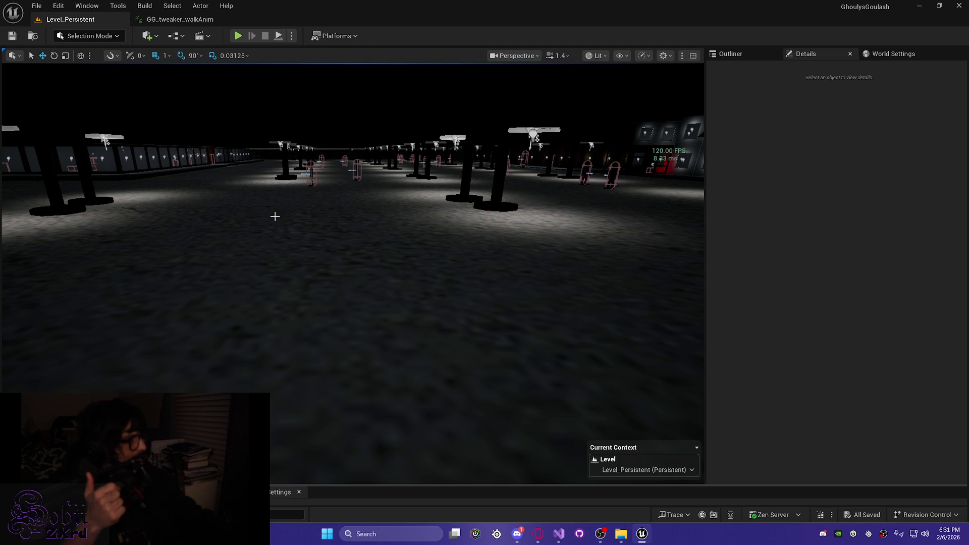
Step: Fly up to an overview of the lit plaza and close the GG_tweaker_walkAnim asset tab
drag(362, 326, 388, 320)
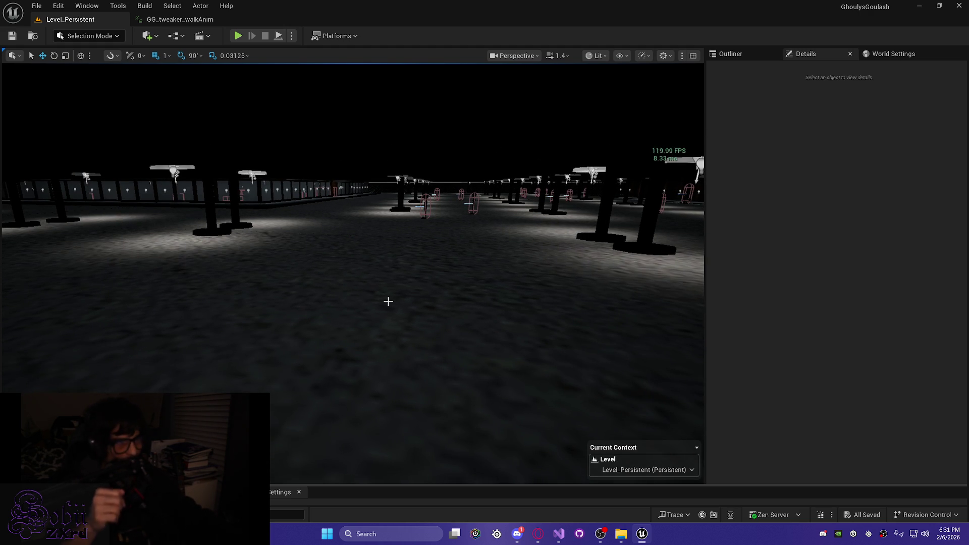
drag(325, 309, 324, 309)
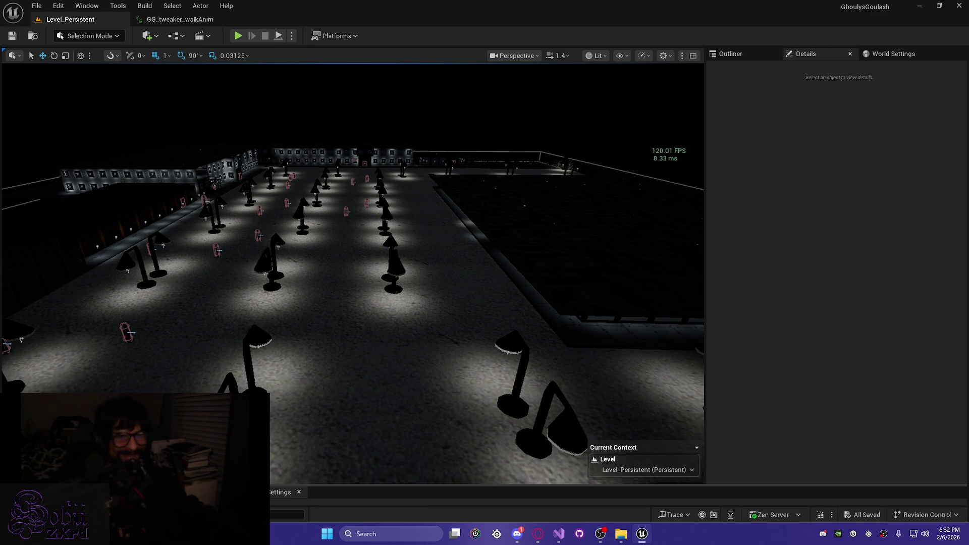
key(Left)
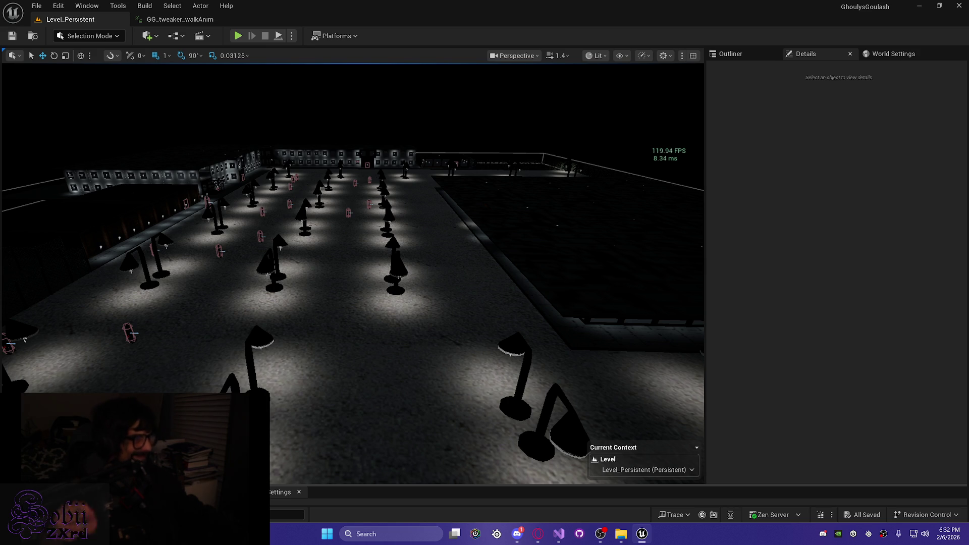
drag(379, 328, 379, 344)
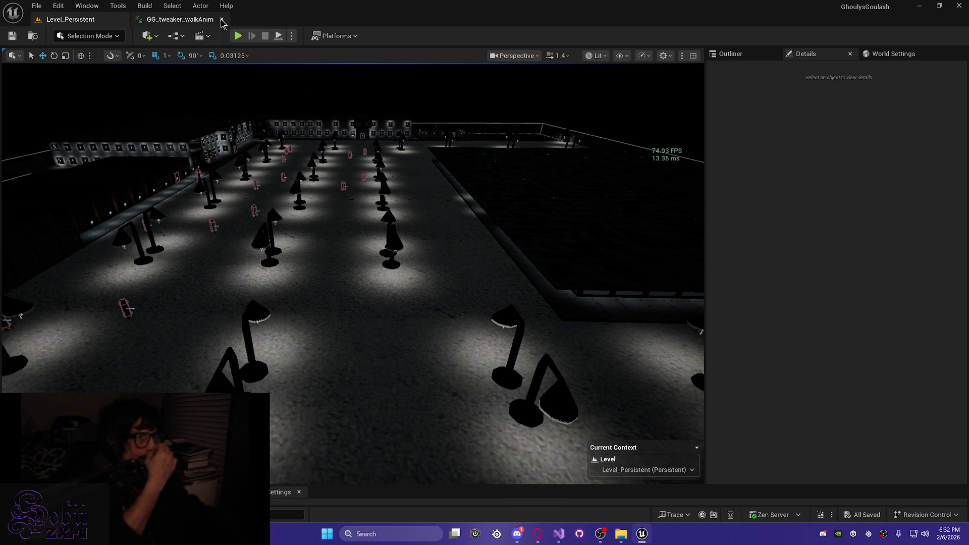
click(223, 19)
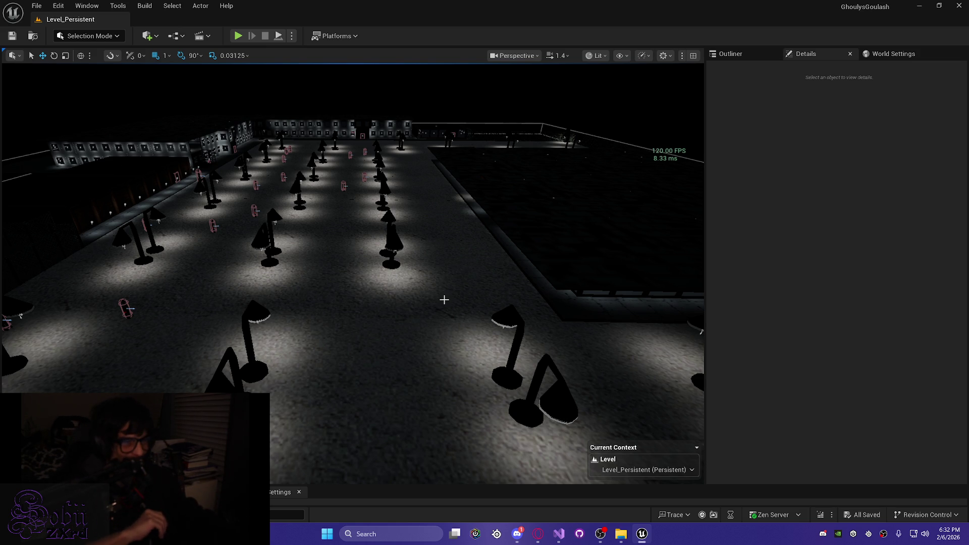
Step: In Visual Studio, scroll the tweakerController_base code up to its perception properties and constructor setup
click(564, 534)
click(652, 308)
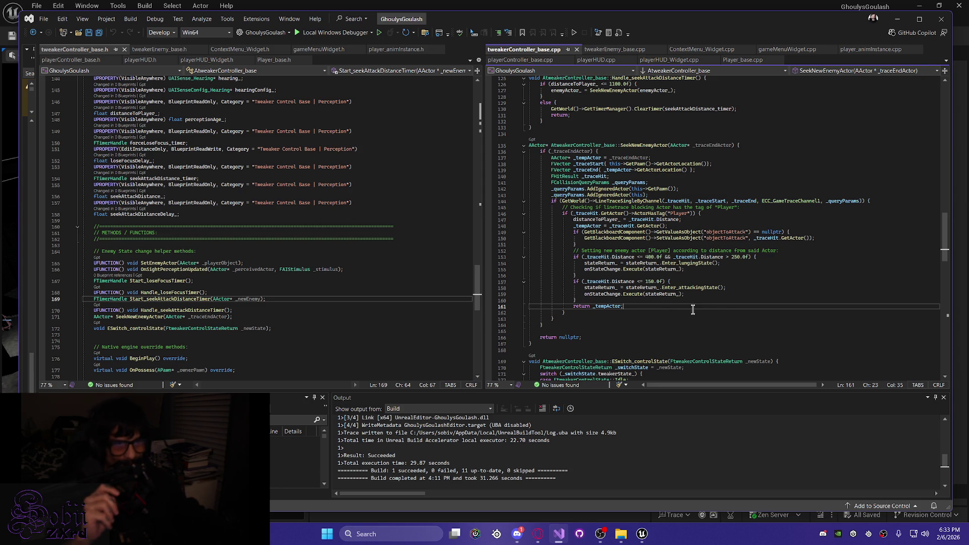
scroll(699, 309, up, 12)
drag(946, 205, 949, 102)
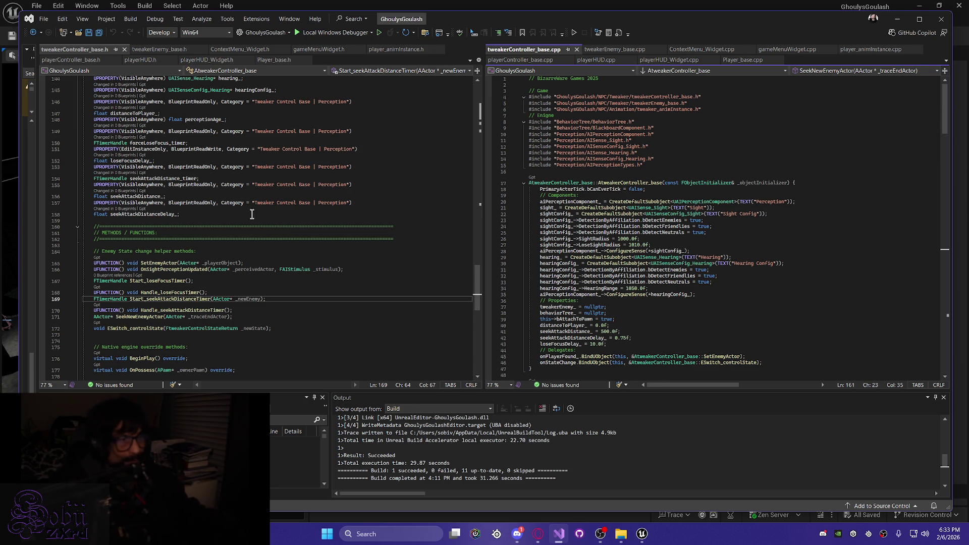
scroll(326, 247, up, 6)
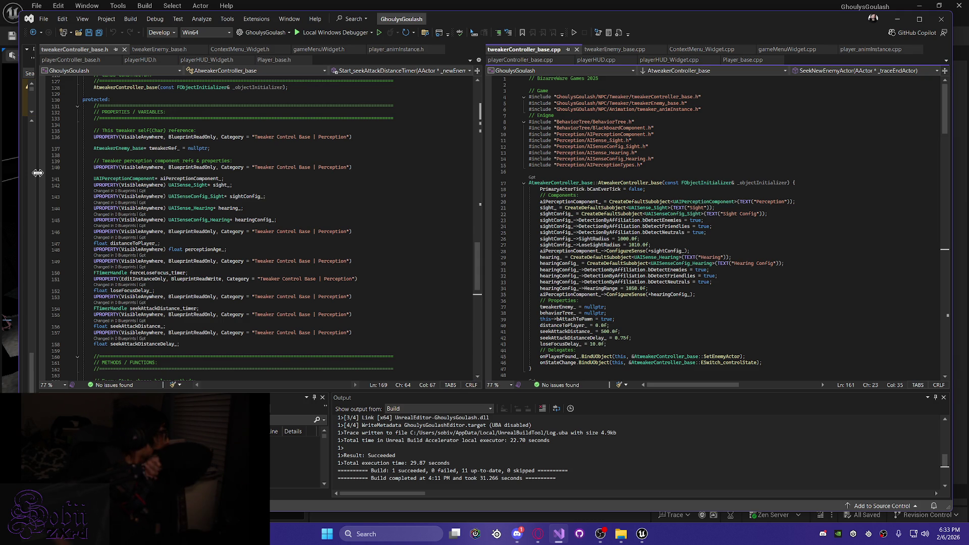
Step: Expand Solution Explorer, dismiss the NuGet vulnerability warning, and go to the seekAttackDistanceDelay line
drag(38, 173, 141, 112)
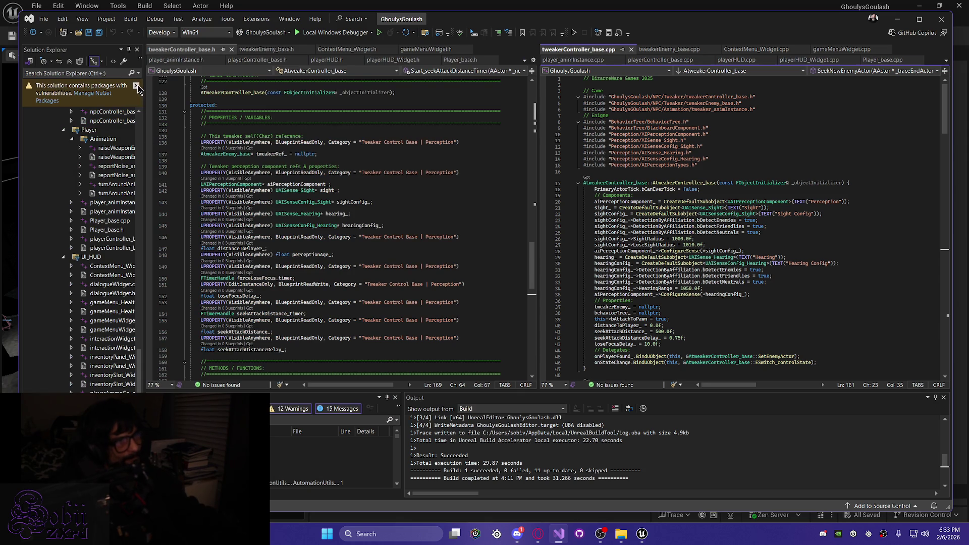
click(136, 86)
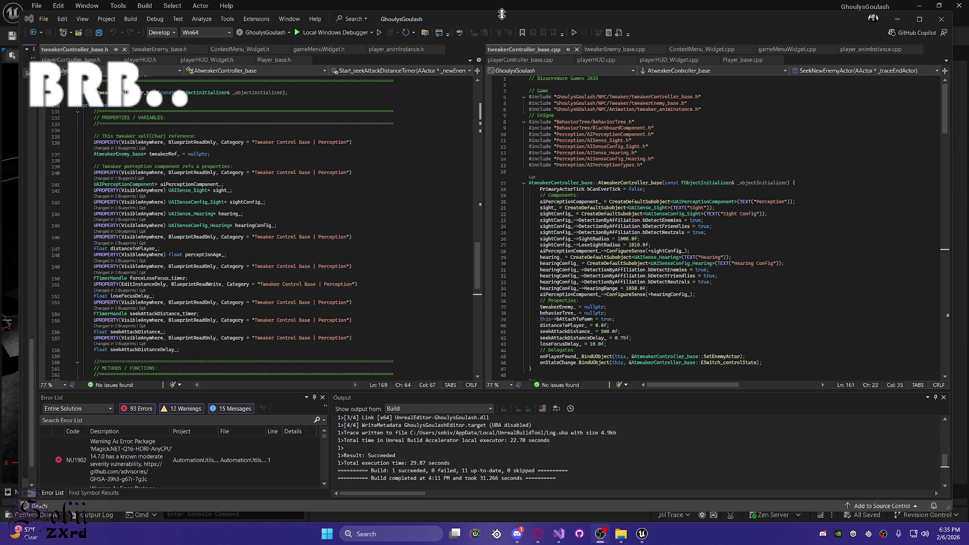
drag(502, 22, 496, 25)
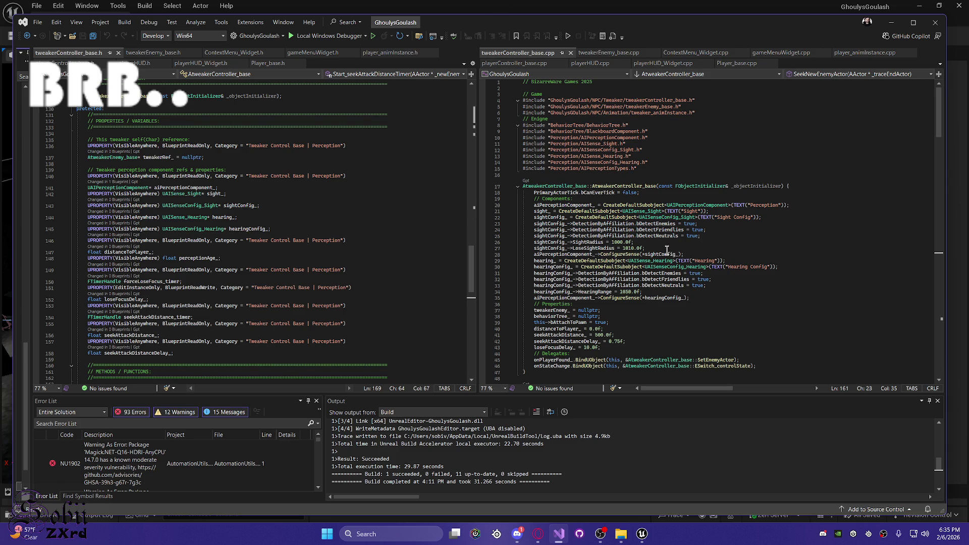
click(650, 342)
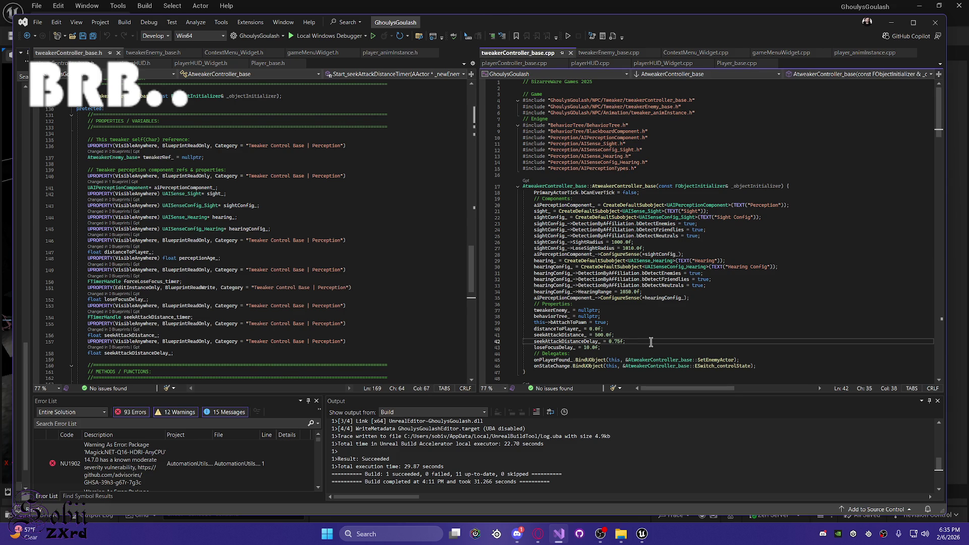